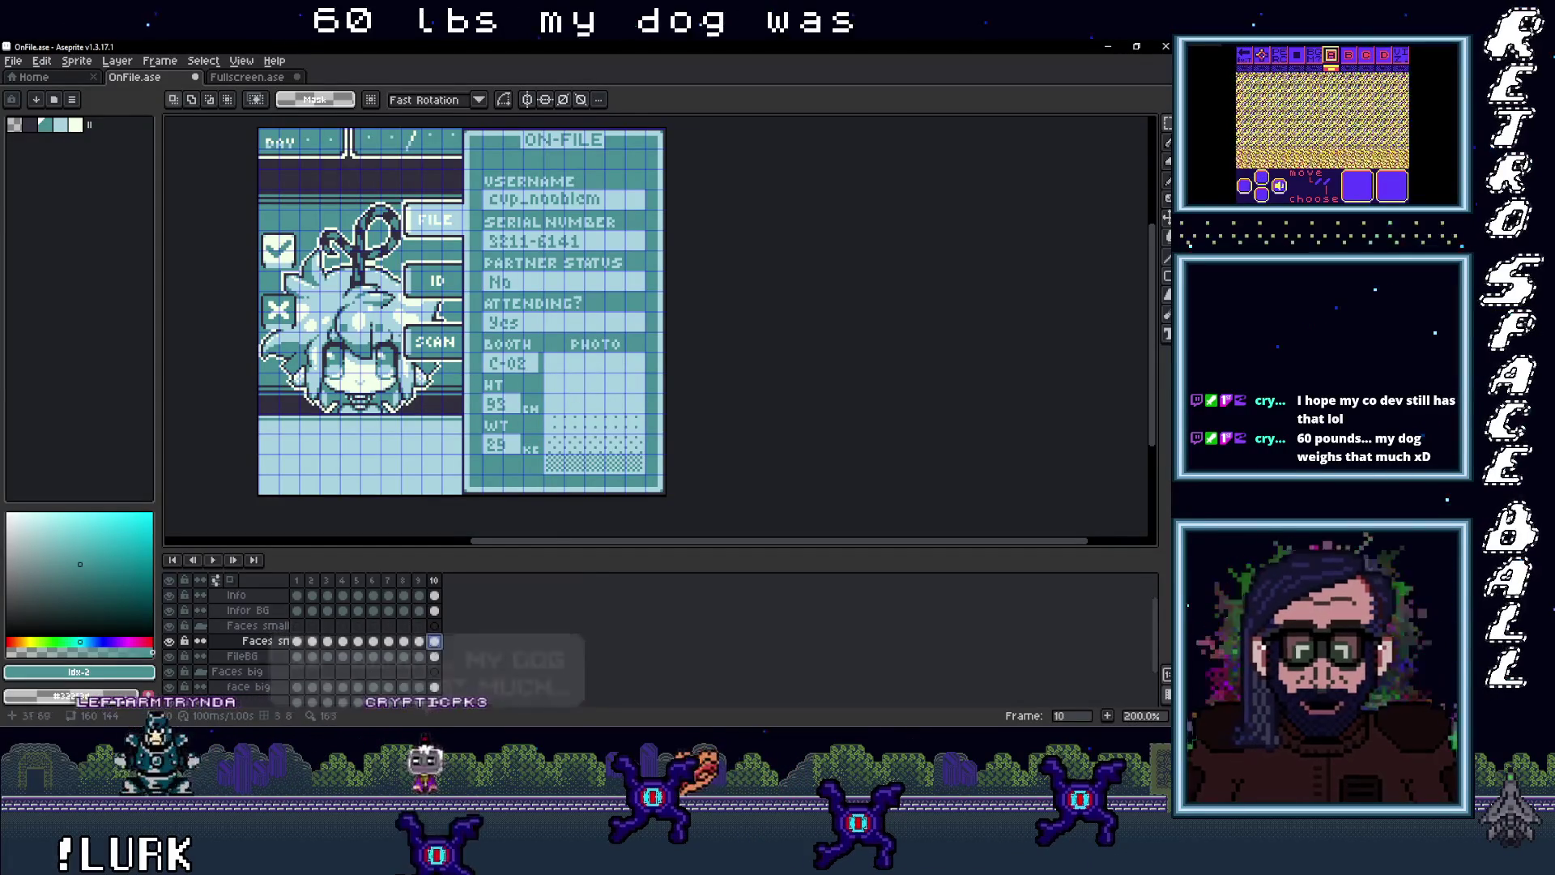
Step: Paste a copy of the character face onto the ON-FILE card and drag it toward the lower right
drag(383, 345, 357, 351)
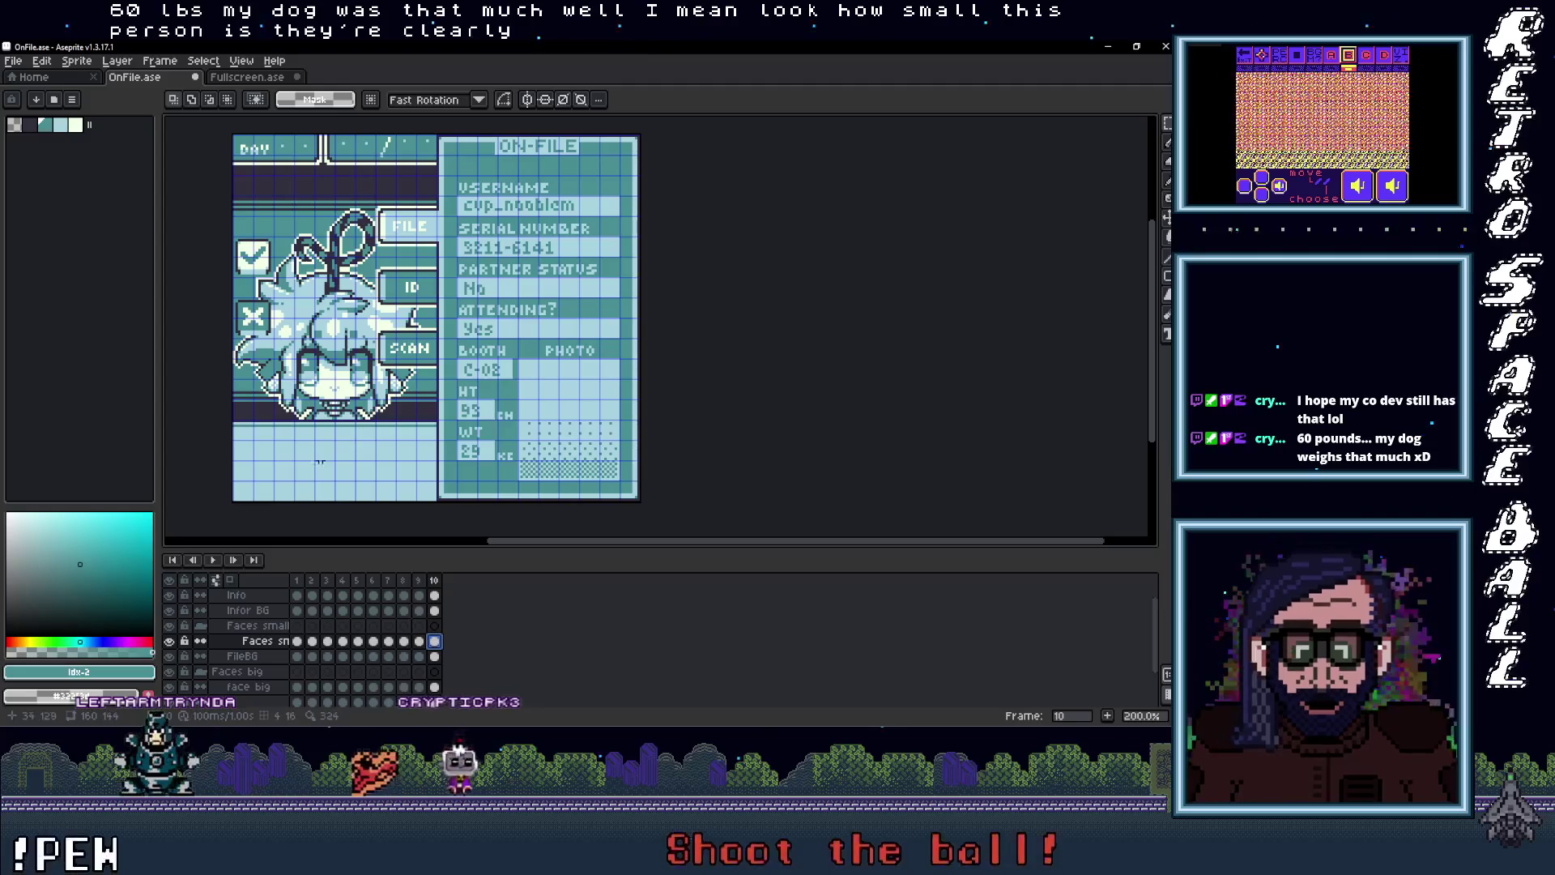
drag(574, 432, 544, 430)
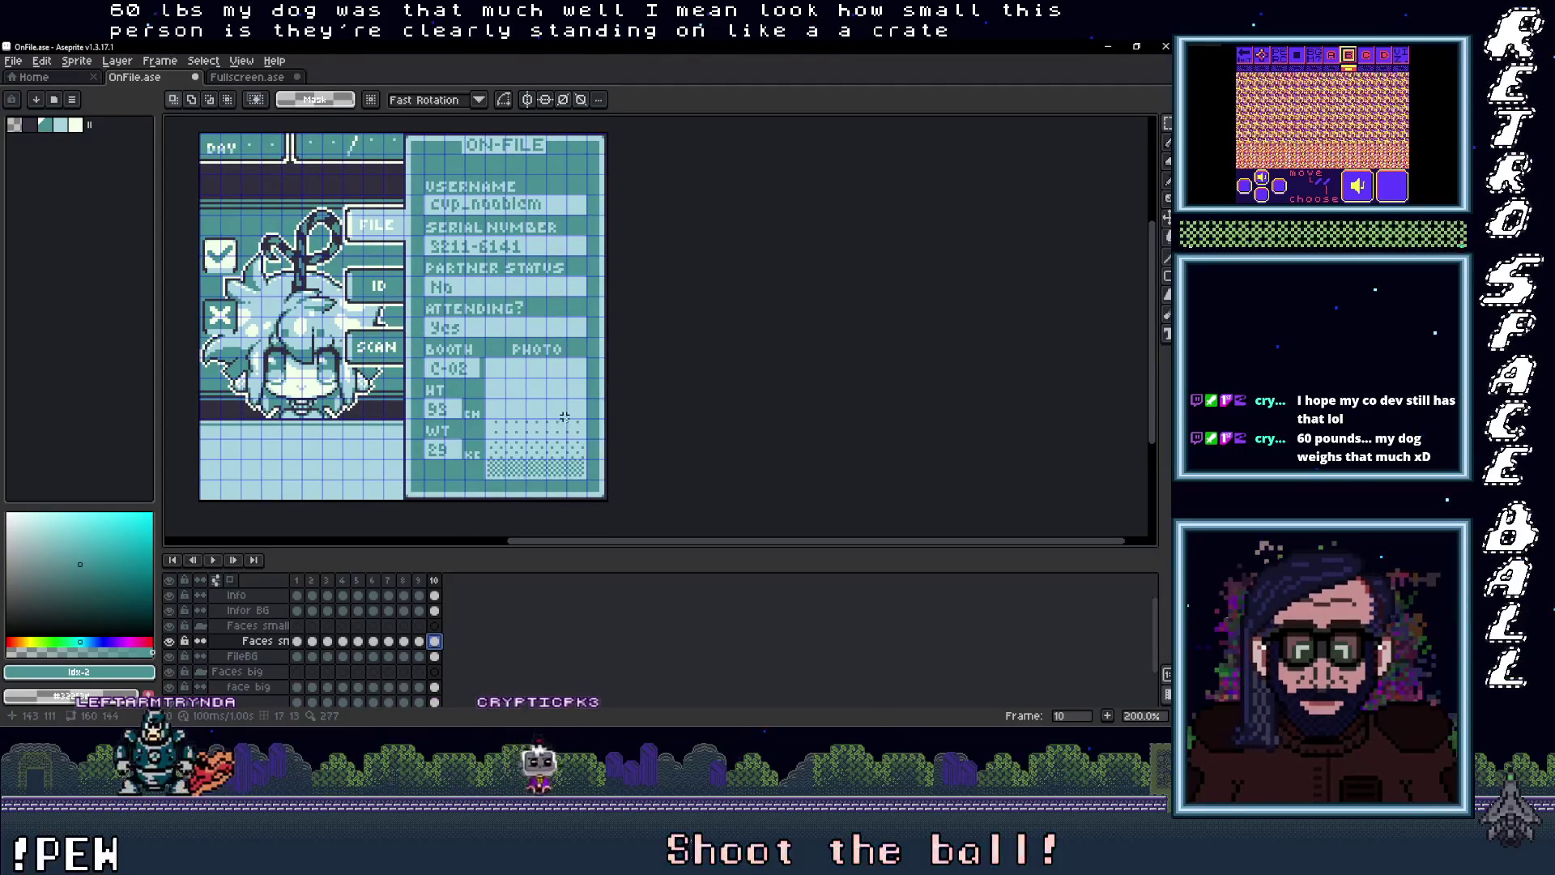
key(ctrl+v)
mouse_move(409, 354)
mouse_down()
mouse_move(526, 406)
mouse_move(545, 433)
mouse_up()
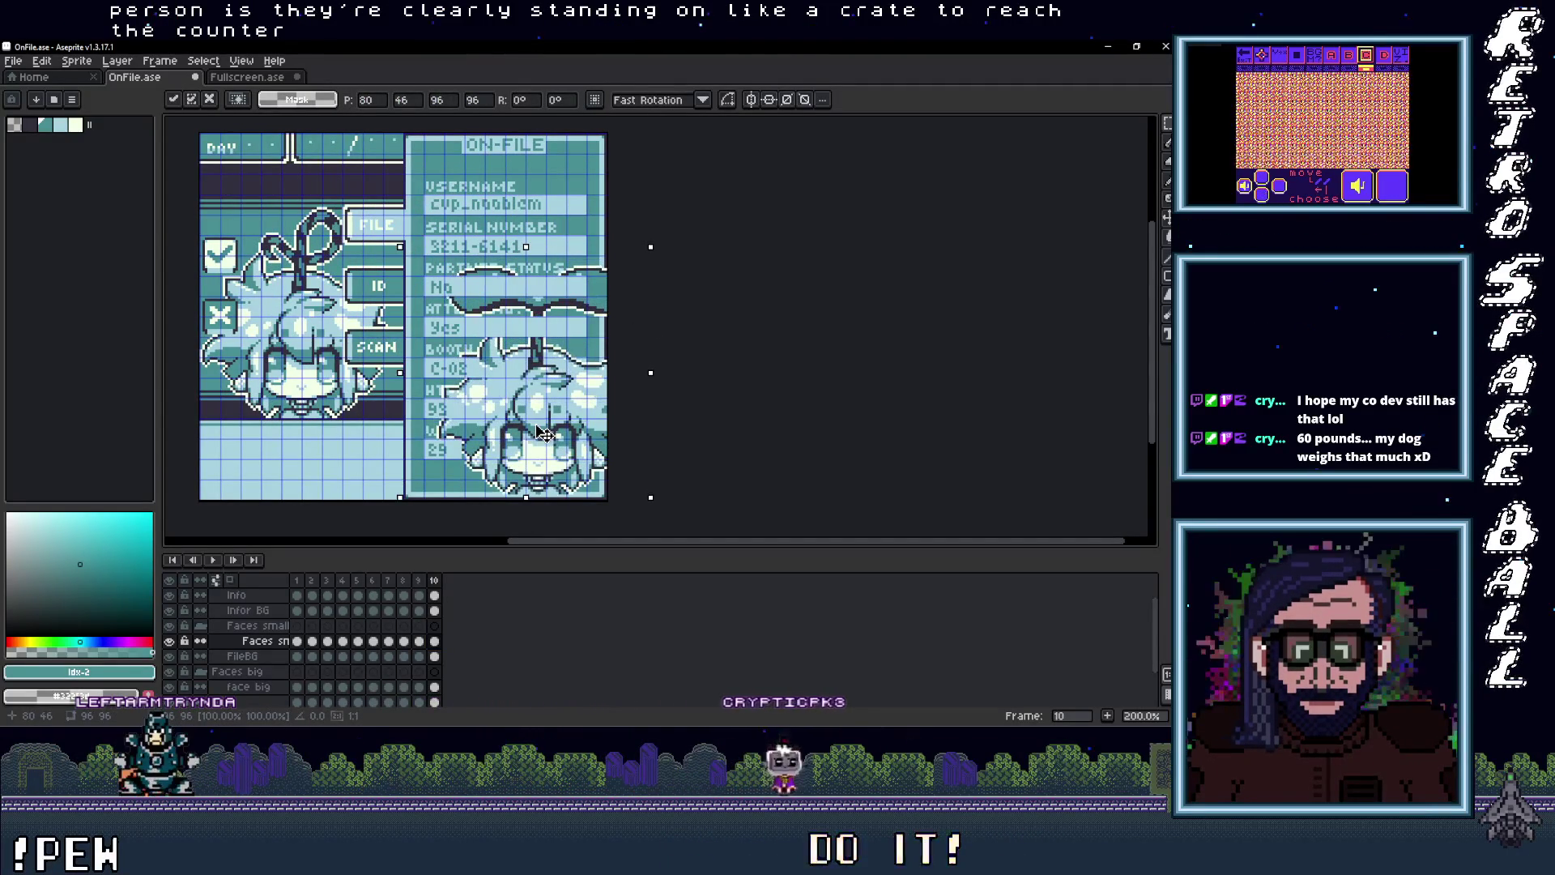
Step: Nudge the pasted face one pixel into the PHOTO box and commit it
scroll(546, 436, up, 2)
scroll(559, 442, down, 2)
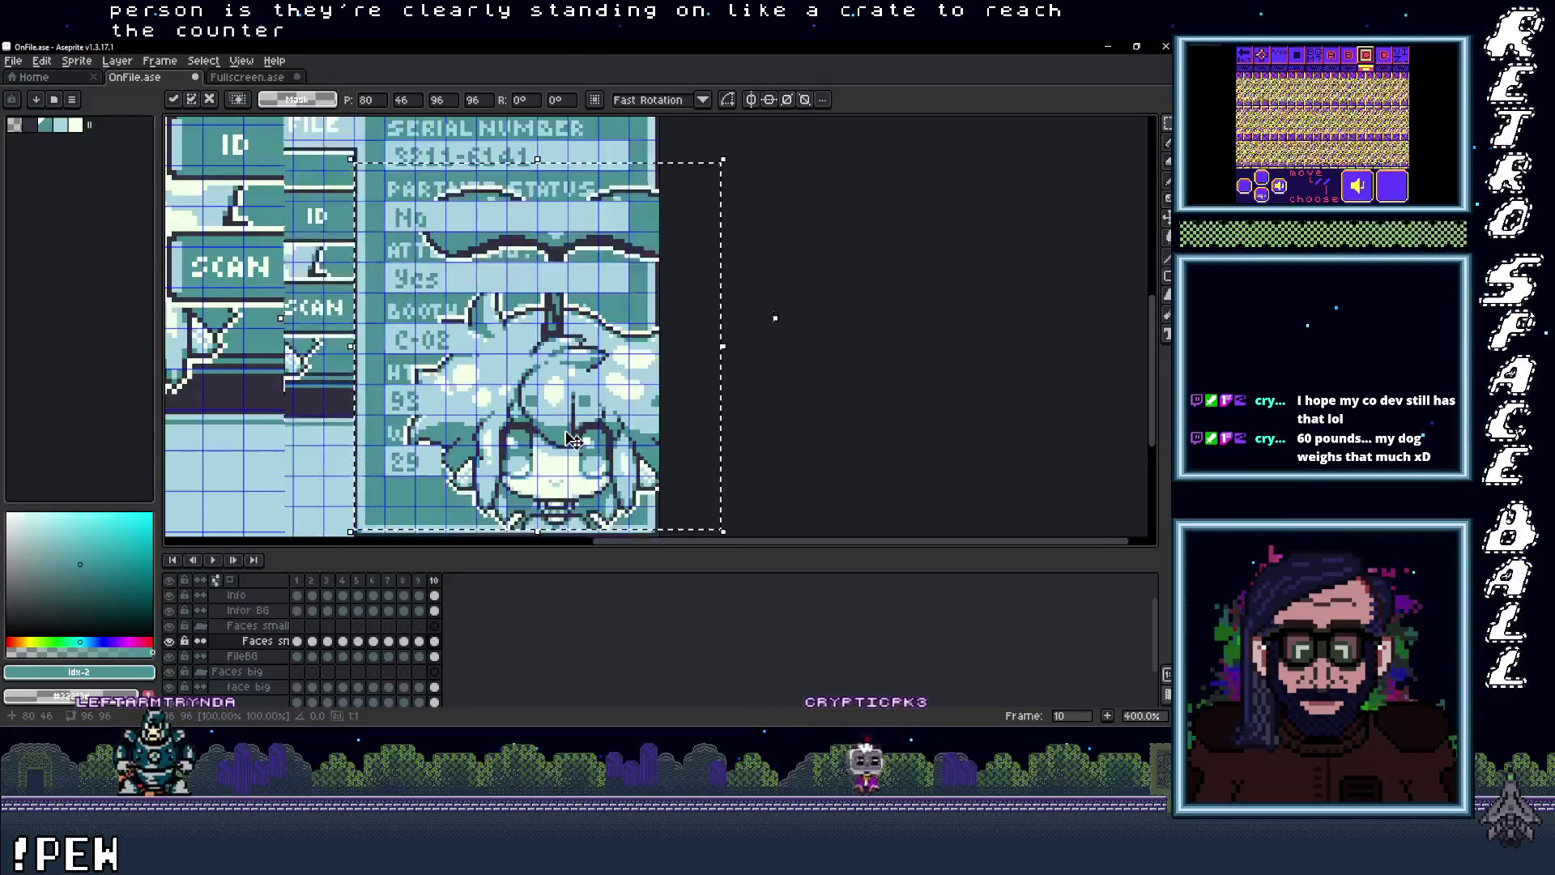
scroll(571, 446, up, 1)
drag(575, 448, 570, 447)
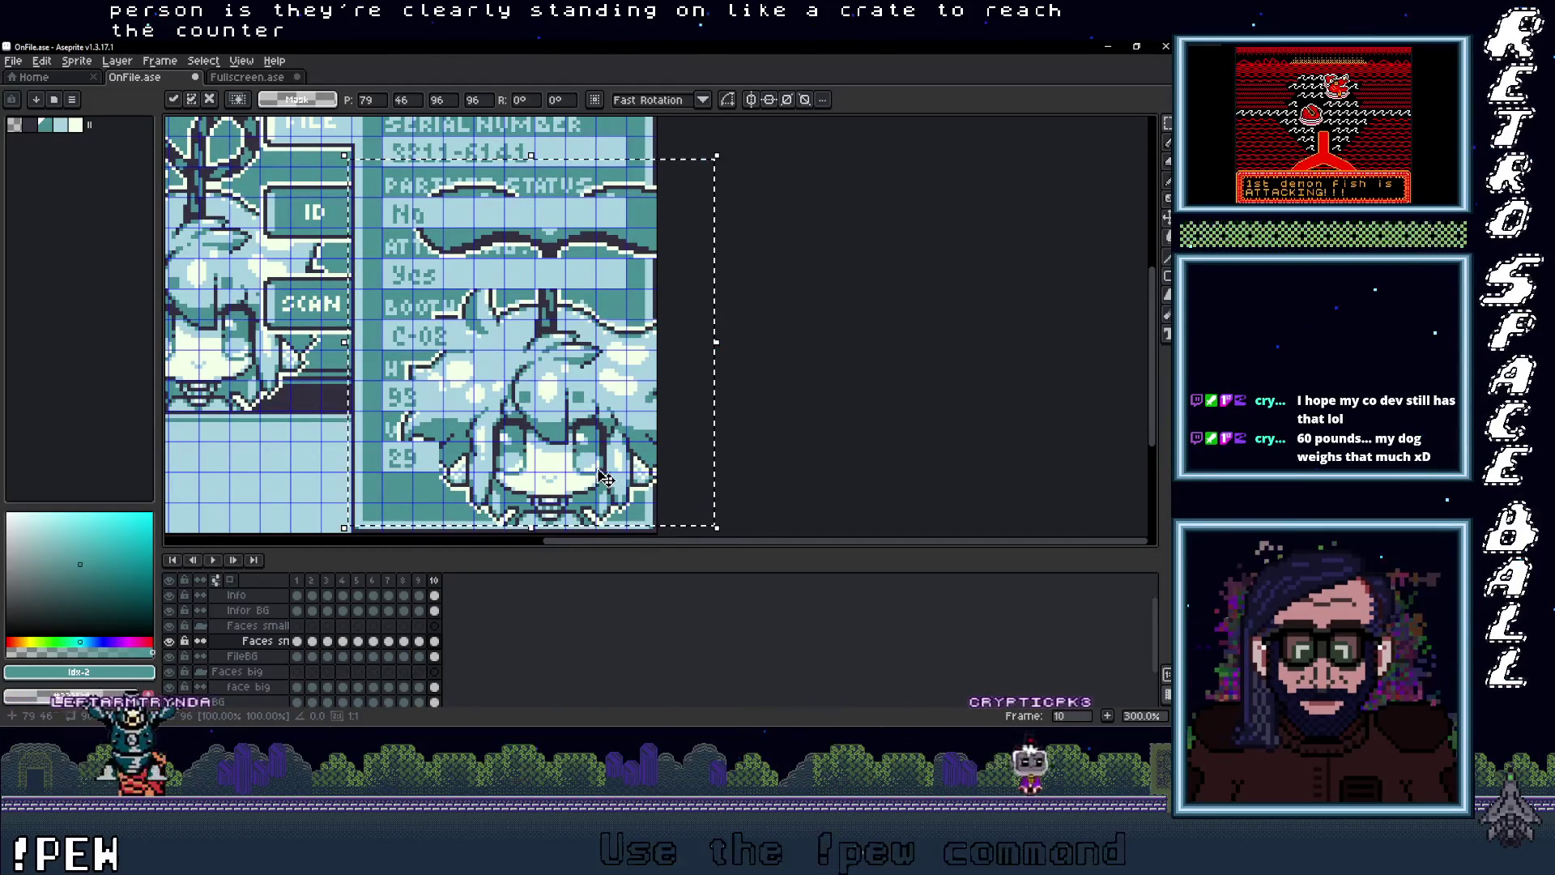
scroll(606, 477, down, 2)
key(Return)
scroll(610, 468, up, 3)
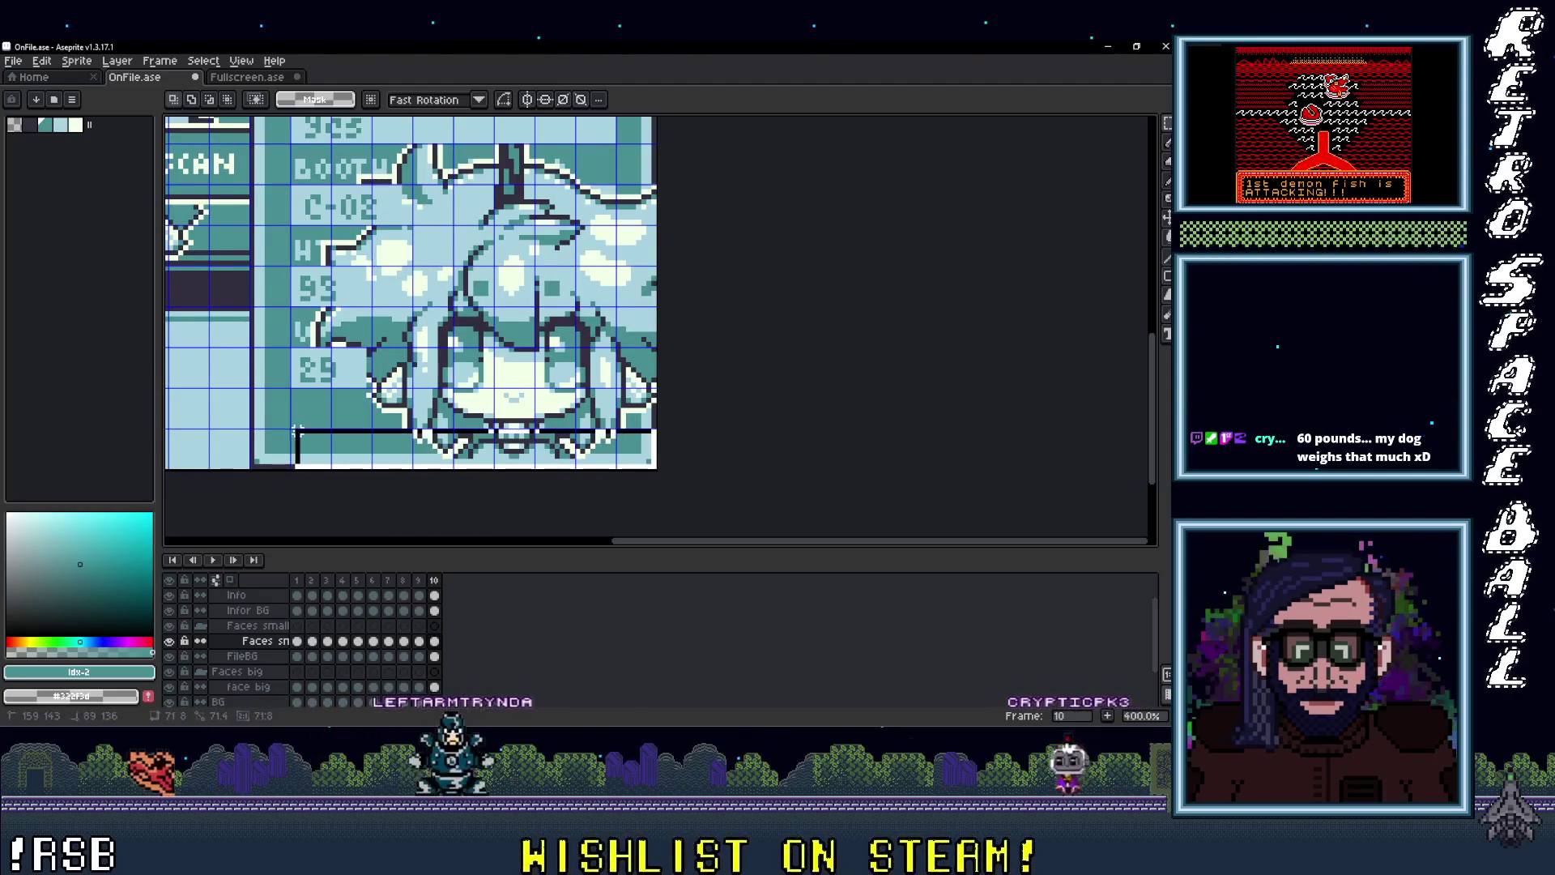
Step: Marquee areas around the face and toggle its layer to check the text beneath
drag(247, 425, 661, 472)
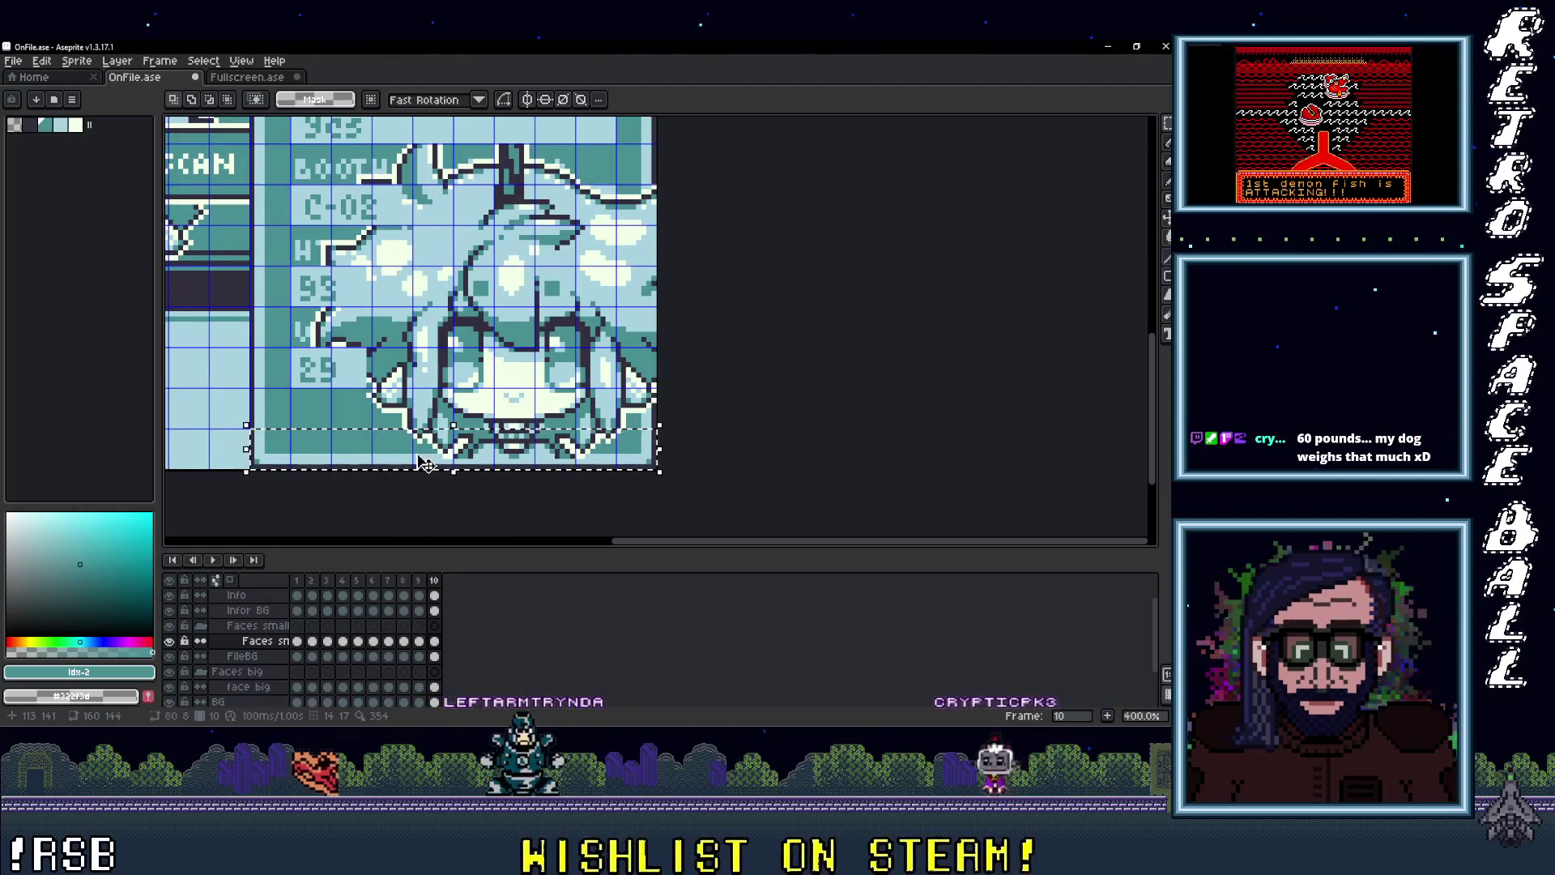
scroll(378, 241, up, 2)
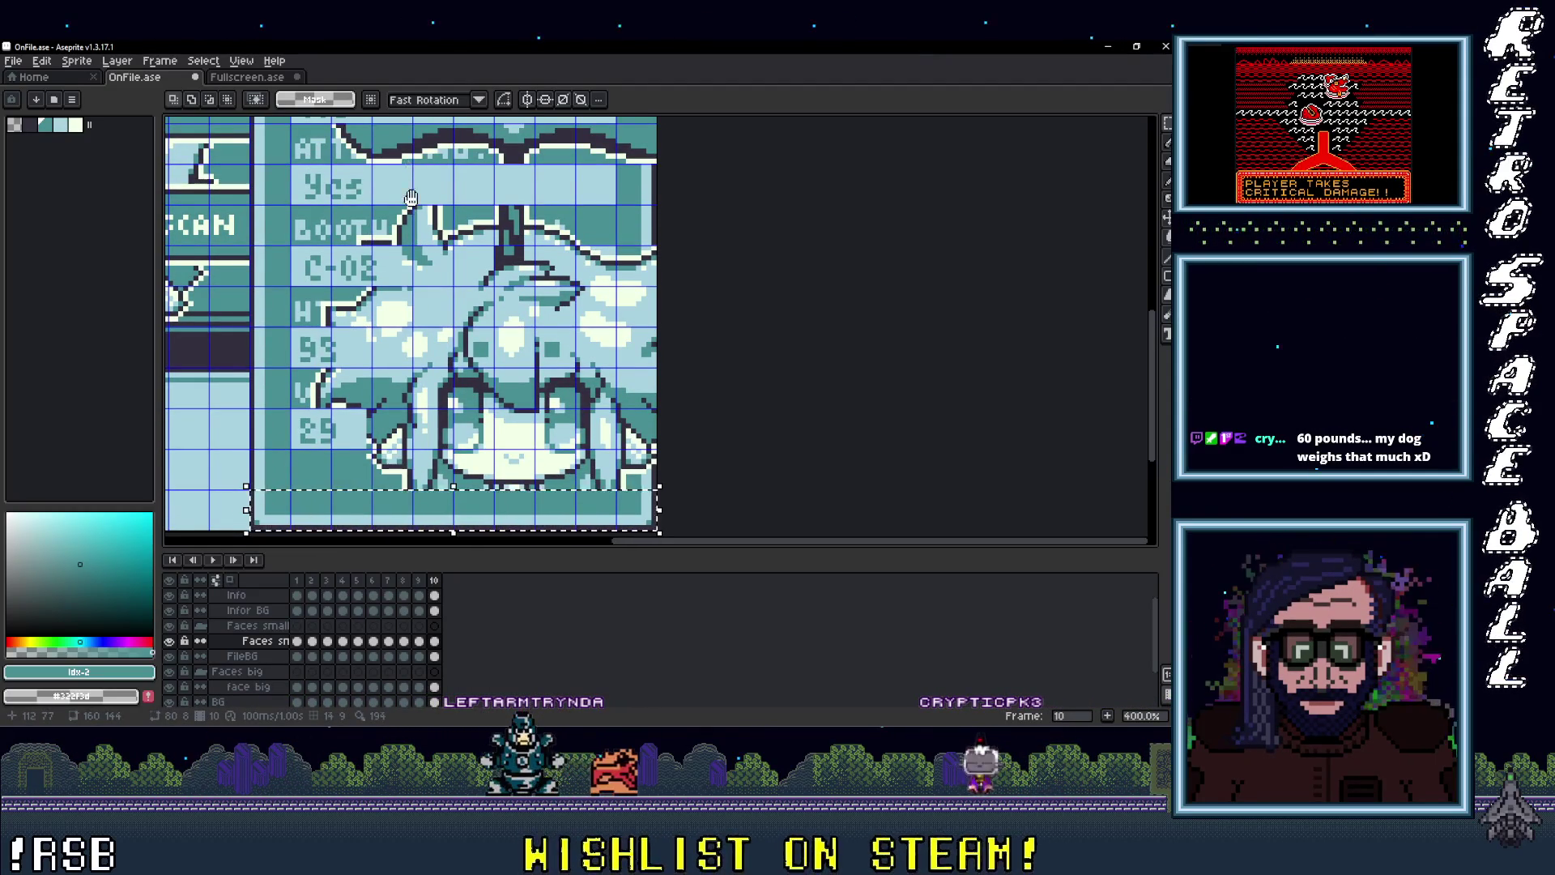
scroll(411, 198, down, 2)
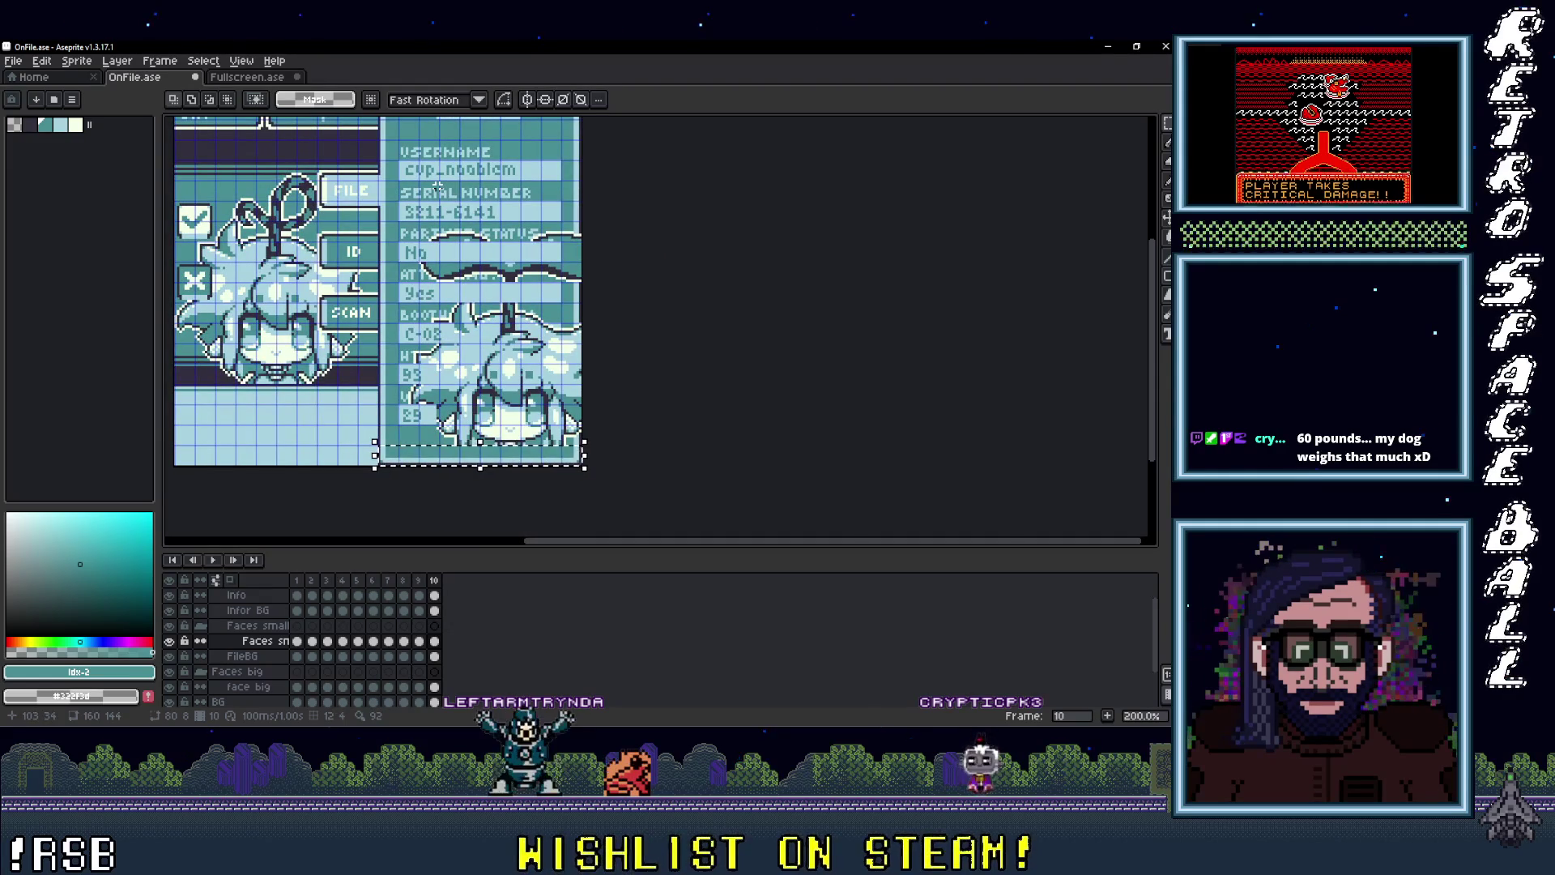
drag(353, 489, 350, 468)
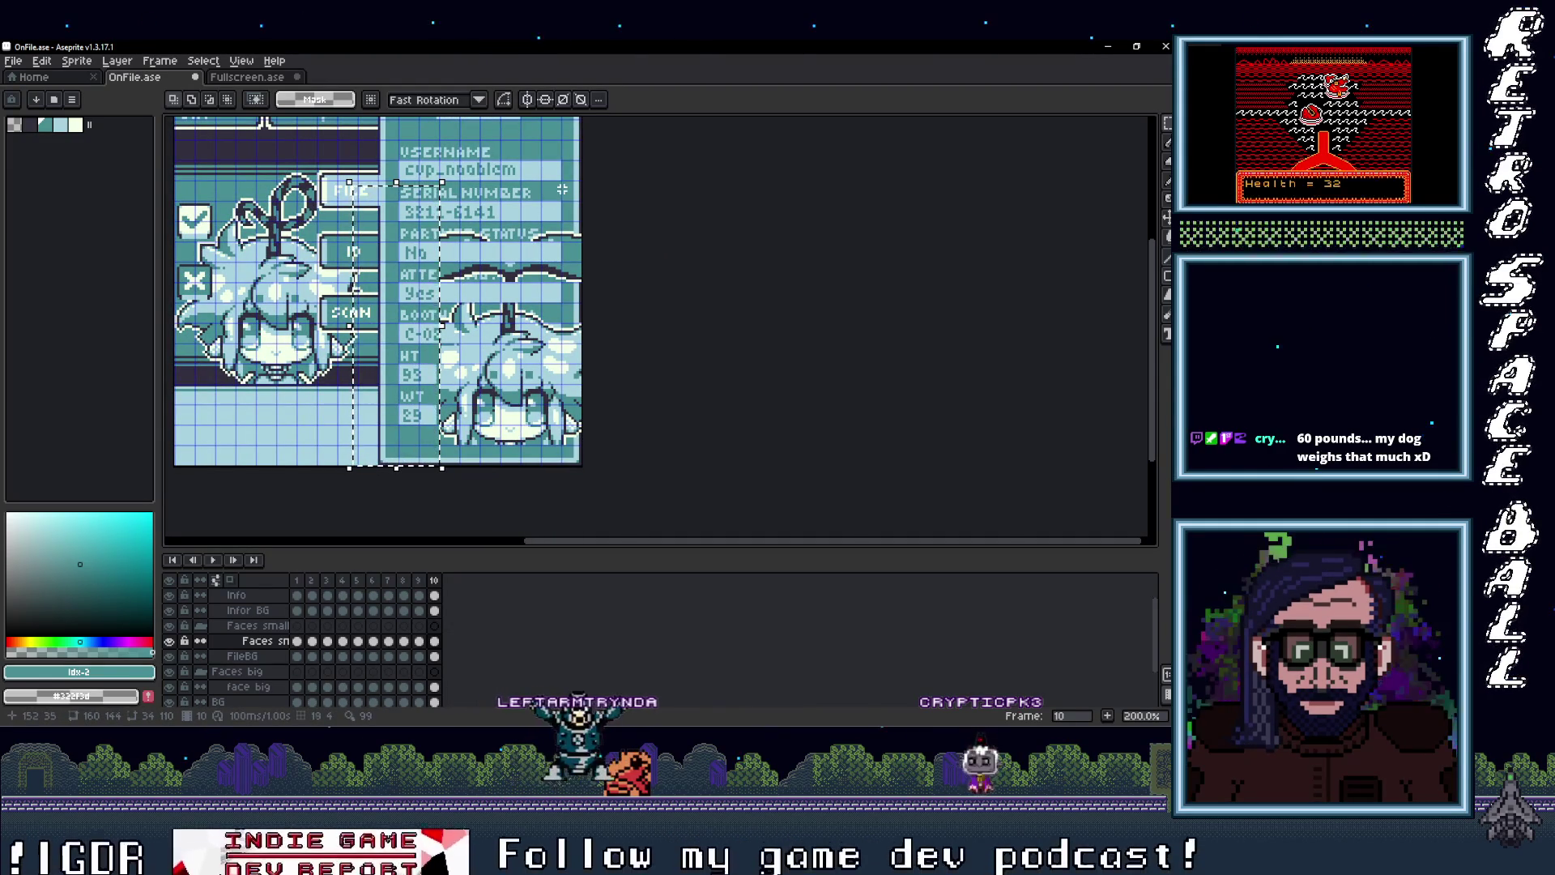
drag(565, 191, 580, 469)
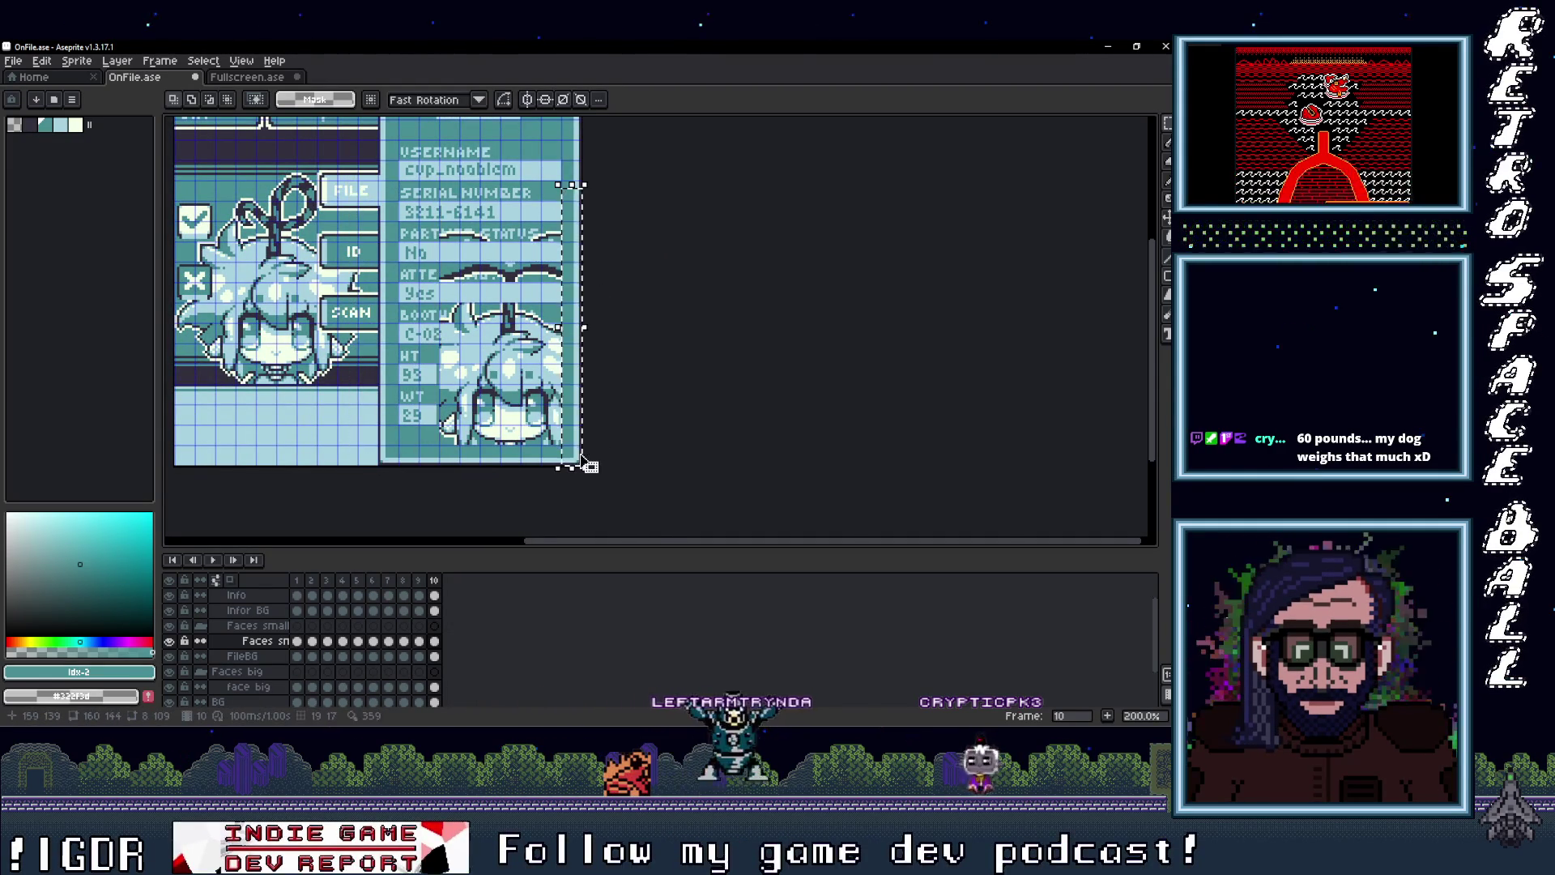
scroll(547, 306, up, 1)
scroll(548, 305, down, 1)
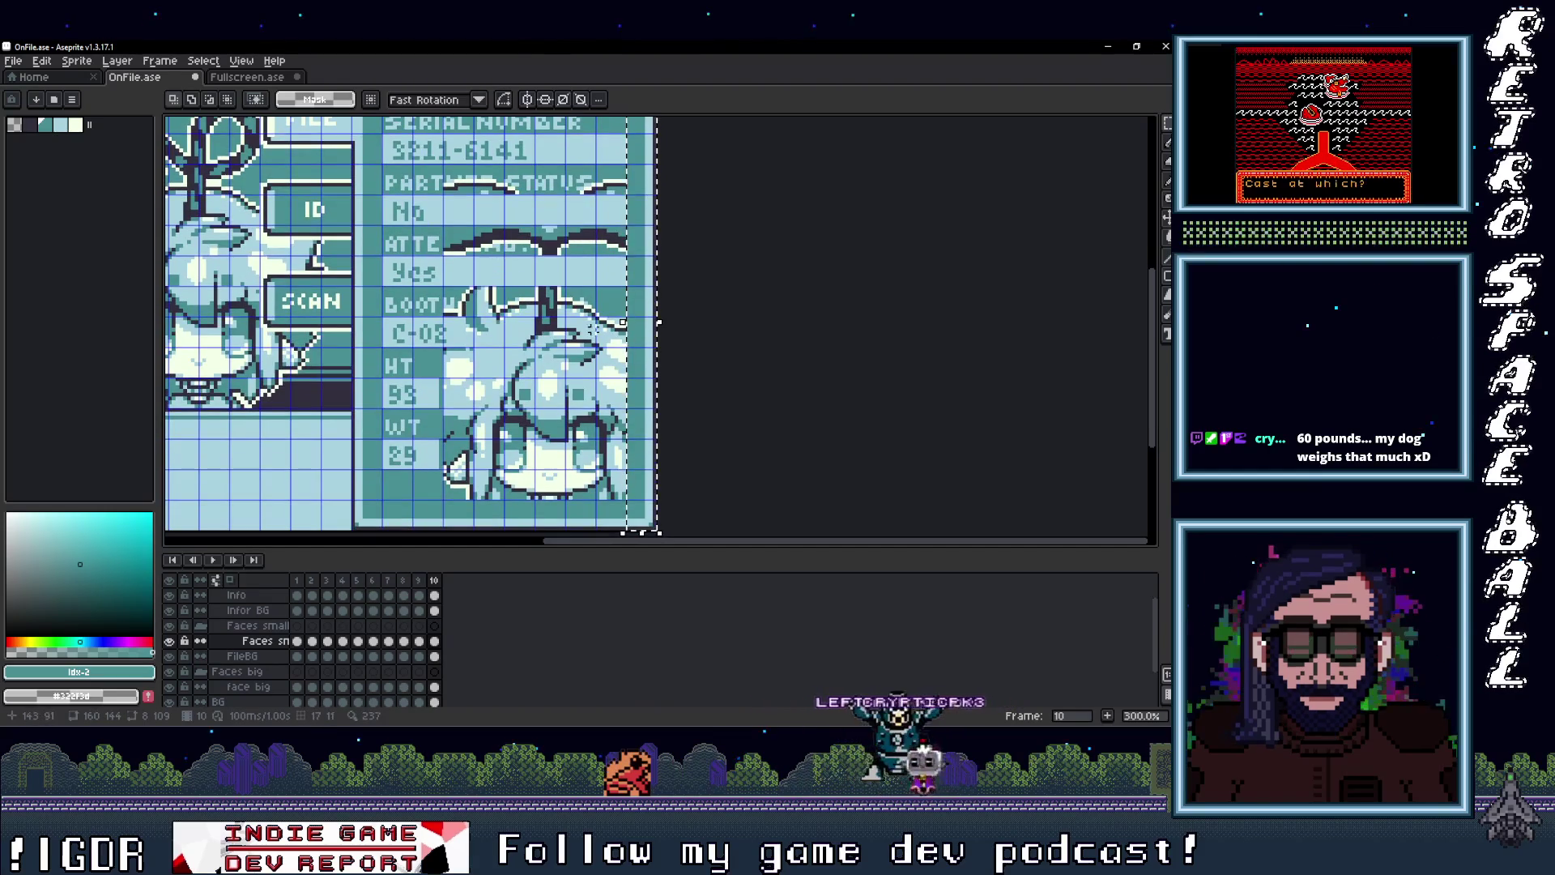
click(168, 640)
click(169, 641)
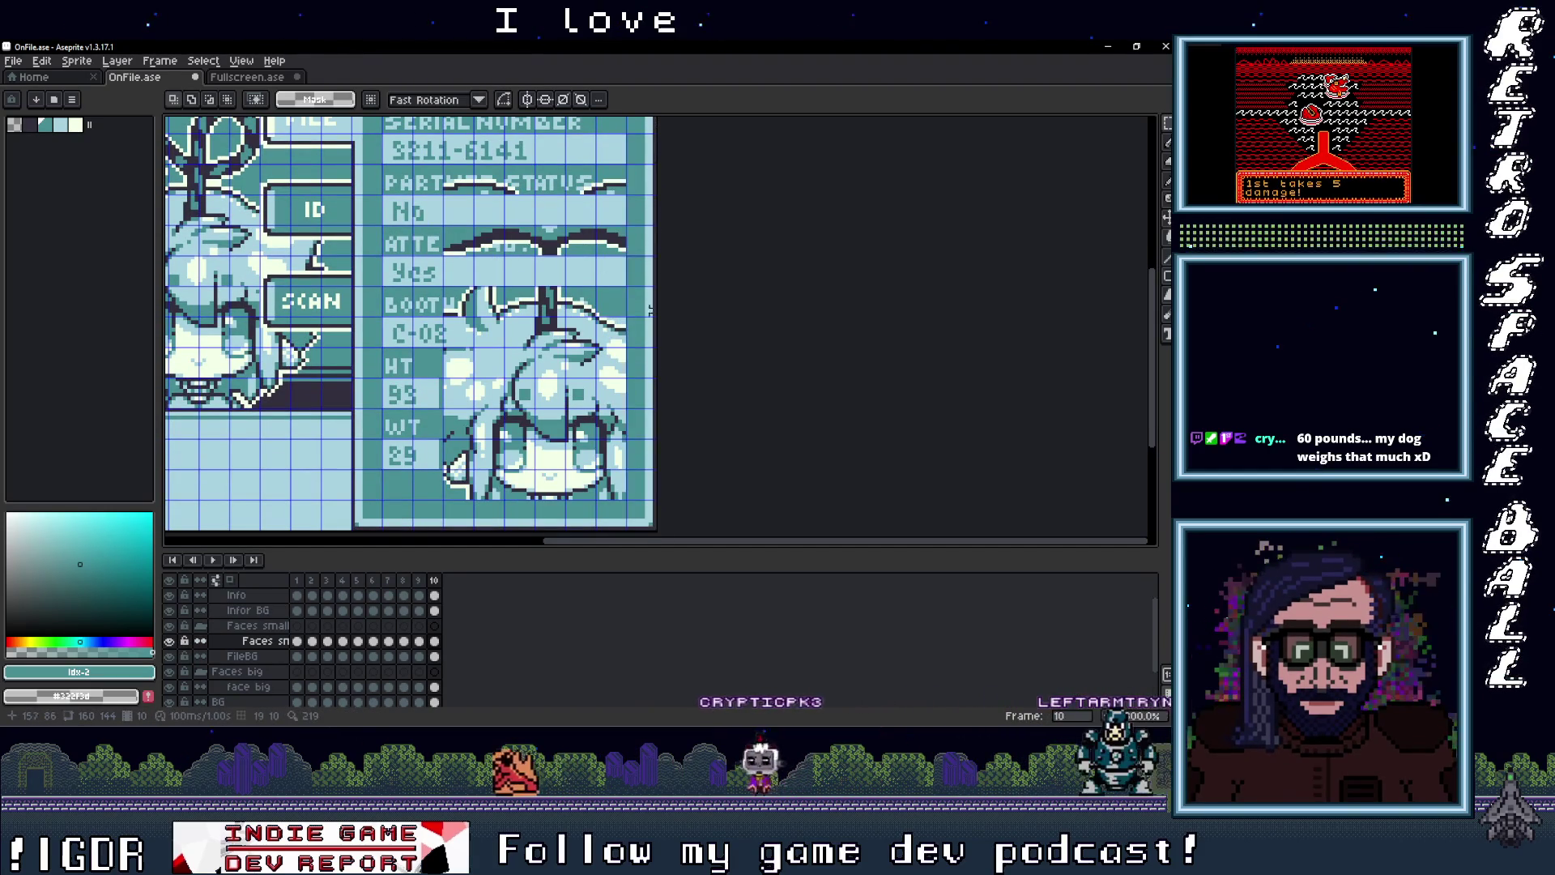
mouse_move(623, 306)
mouse_down()
mouse_move(644, 315)
mouse_move(390, 146)
mouse_up()
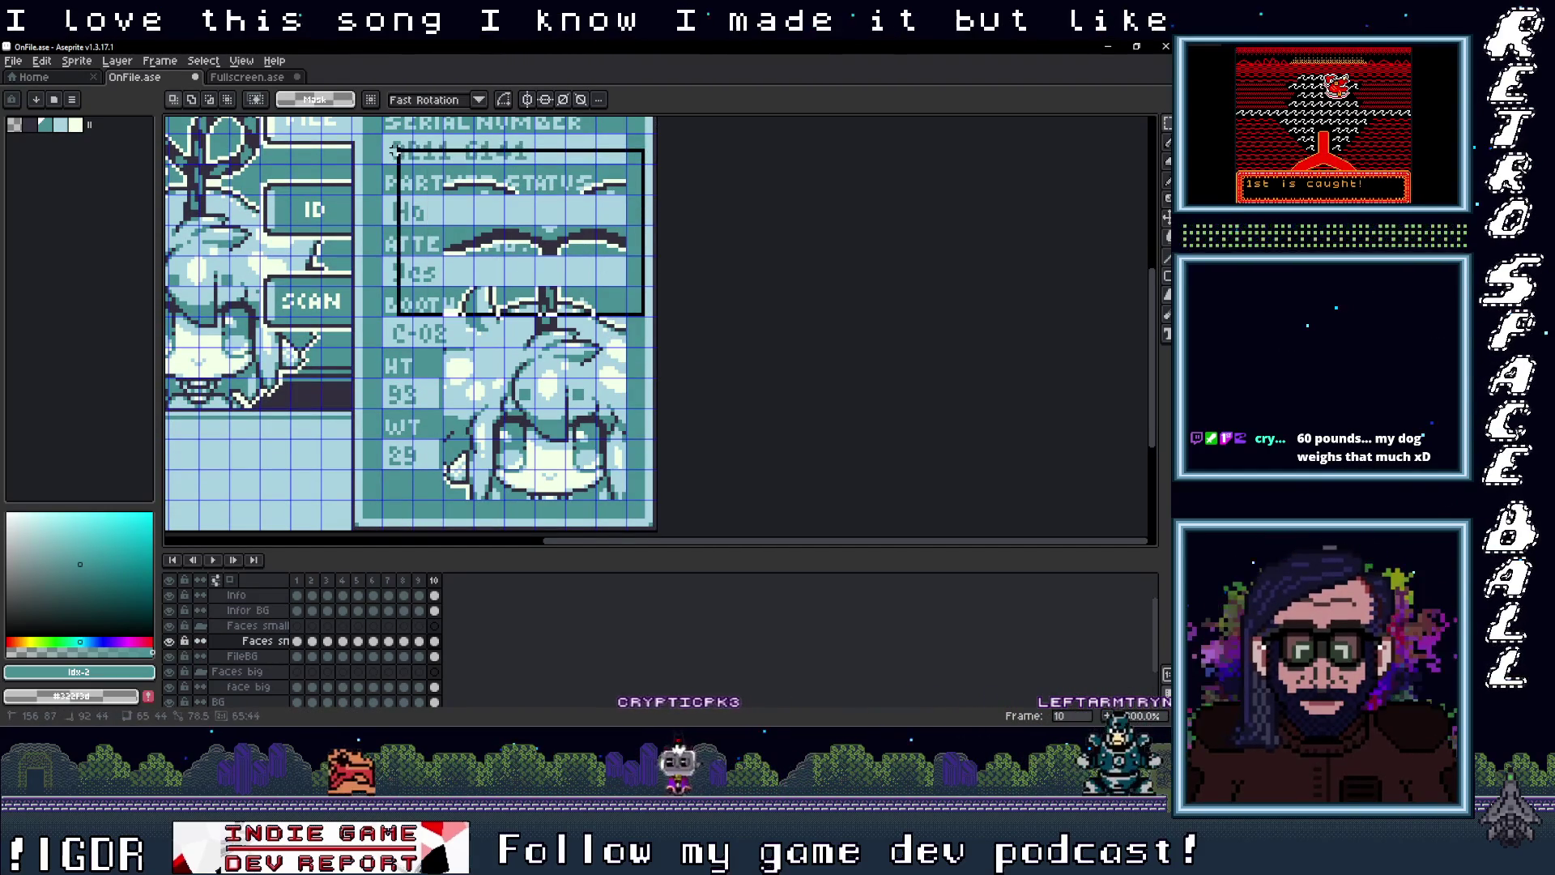
Step: Clear the face pixels covering the text rows, then compare by toggling the Faces small layer
key(Delete)
key(ctrl+d)
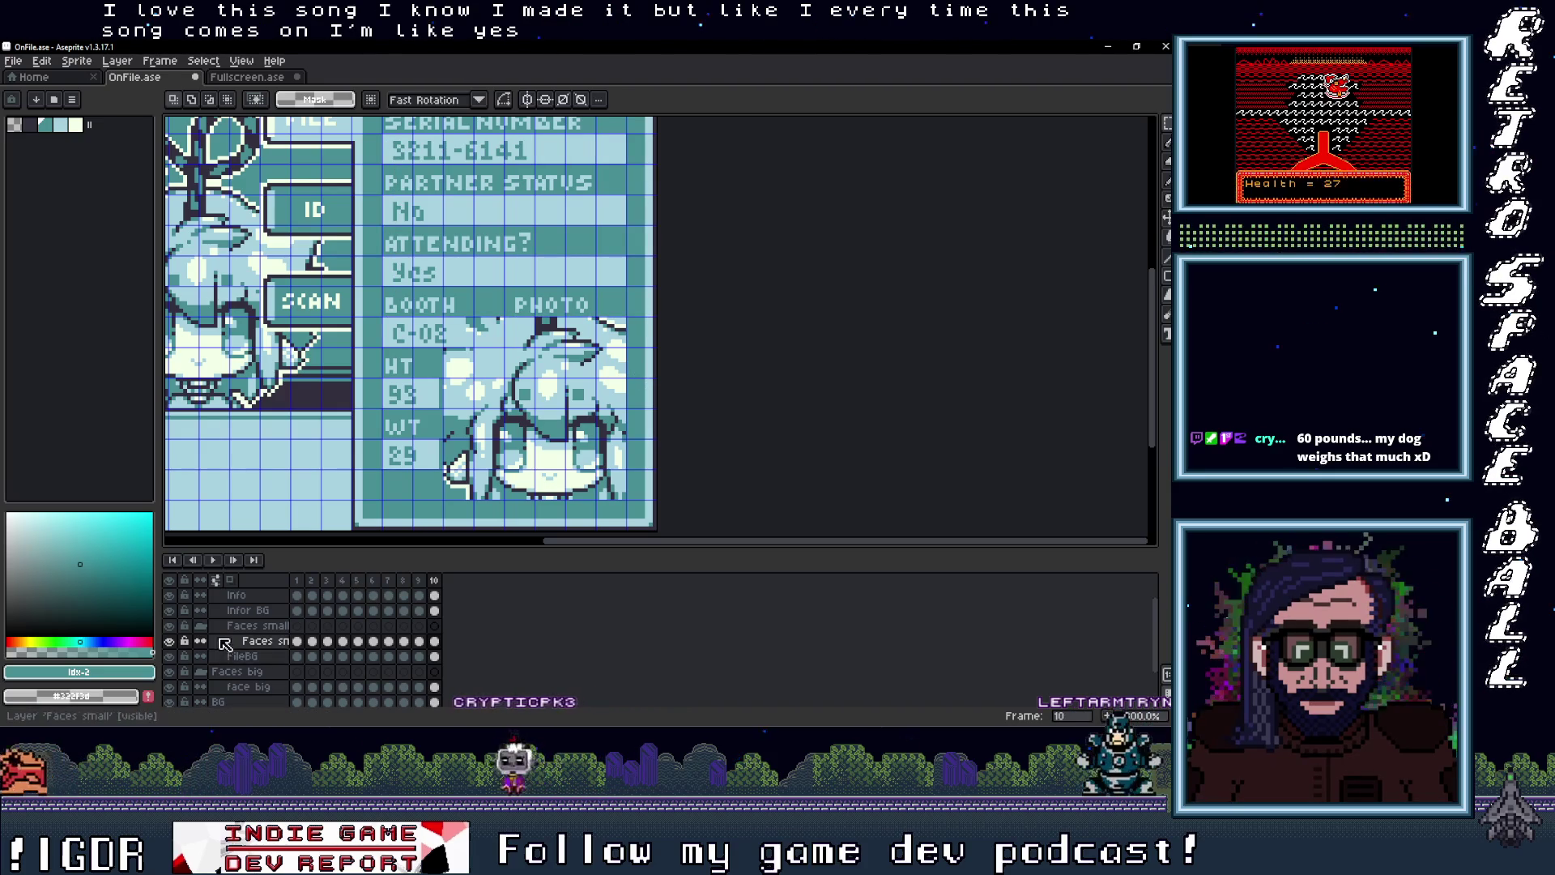
click(170, 642)
click(169, 641)
click(169, 641)
click(169, 641)
Step: Remove the face strip overlapping the HT and WT values and review the card
drag(475, 524, 432, 260)
key(ctrl+d)
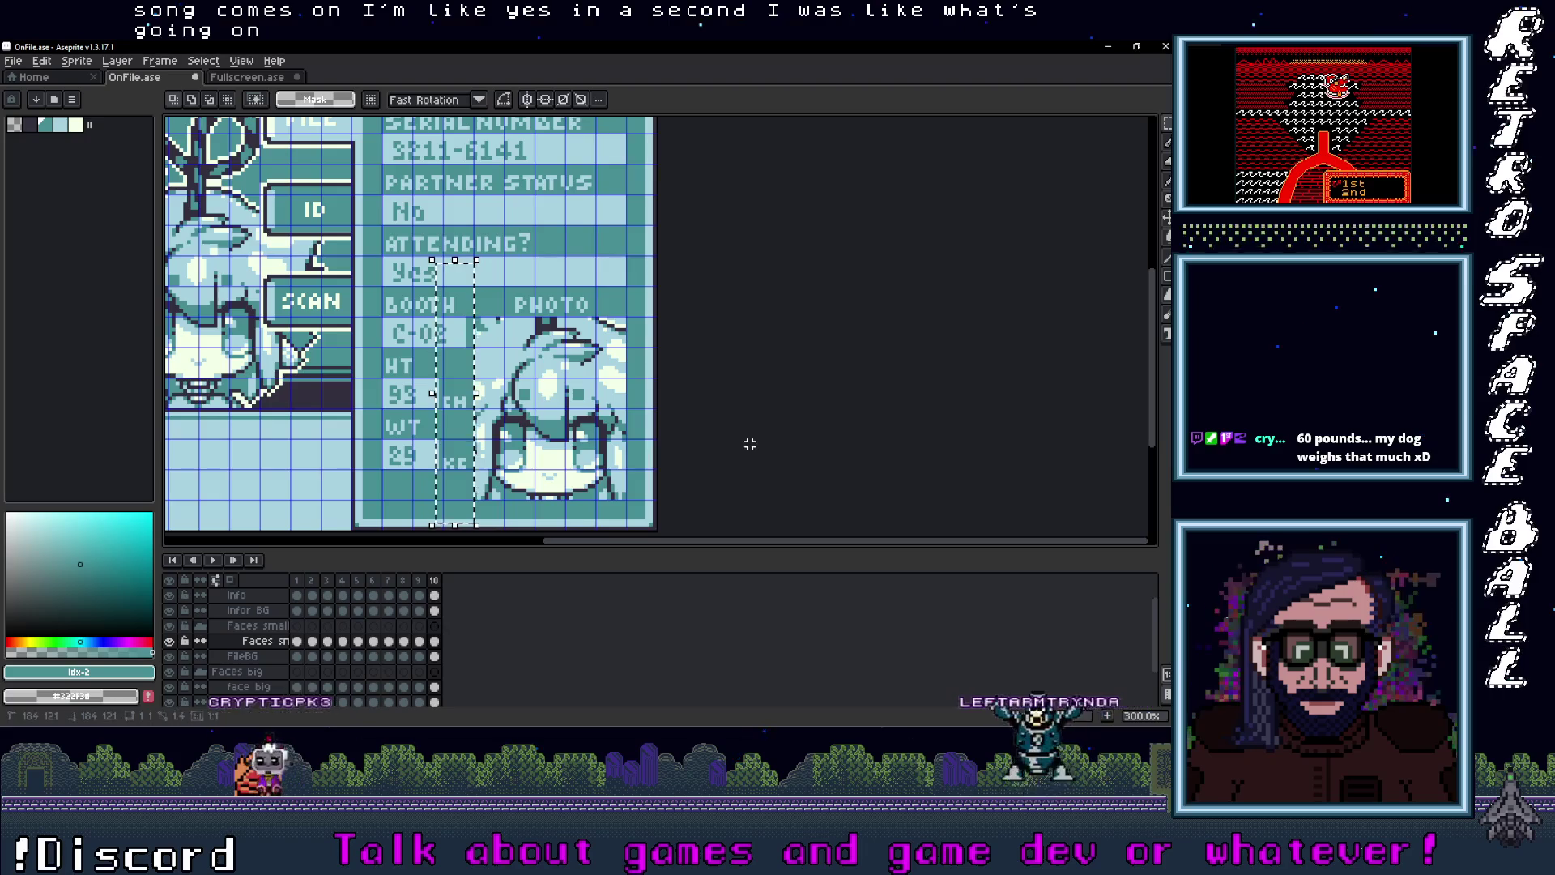
scroll(684, 441, down, 2)
scroll(666, 437, up, 2)
drag(666, 437, 694, 404)
scroll(694, 404, down, 1)
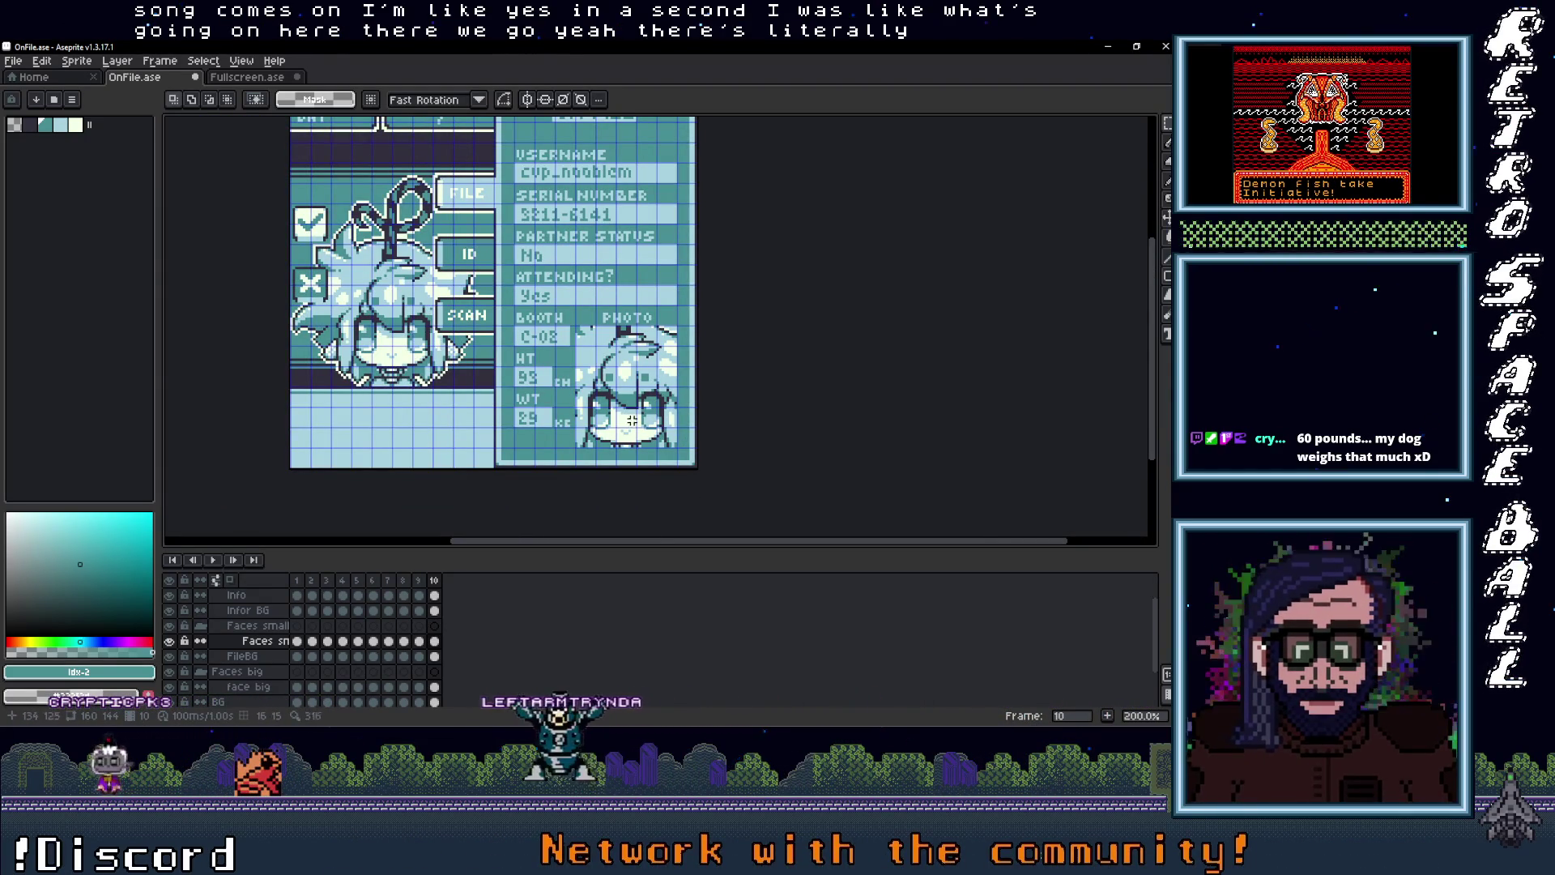
scroll(434, 349, up, 4)
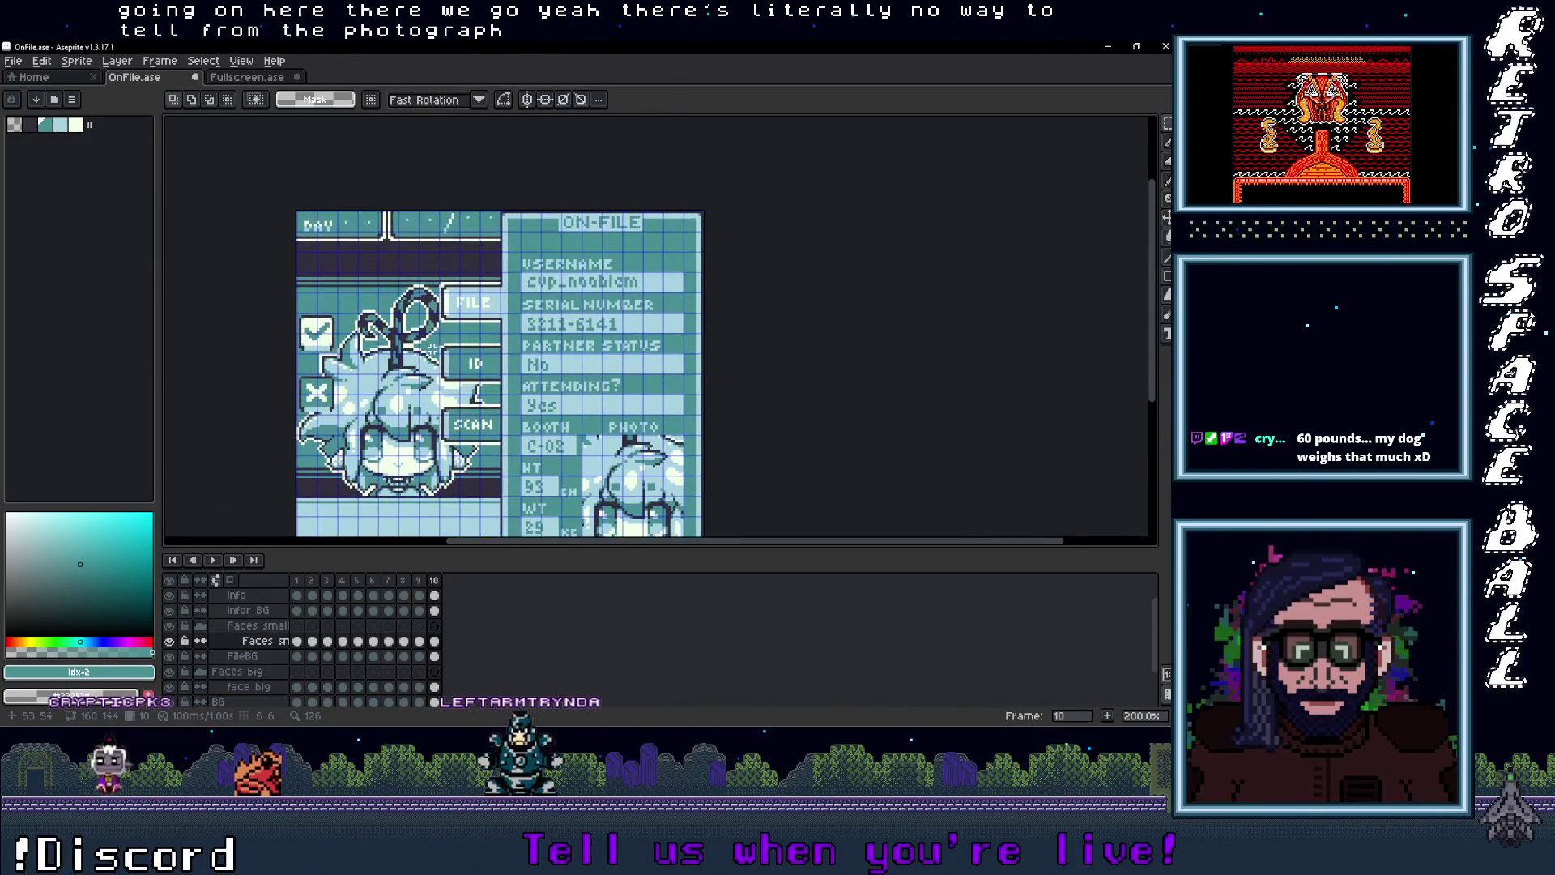
scroll(437, 340, down, 3)
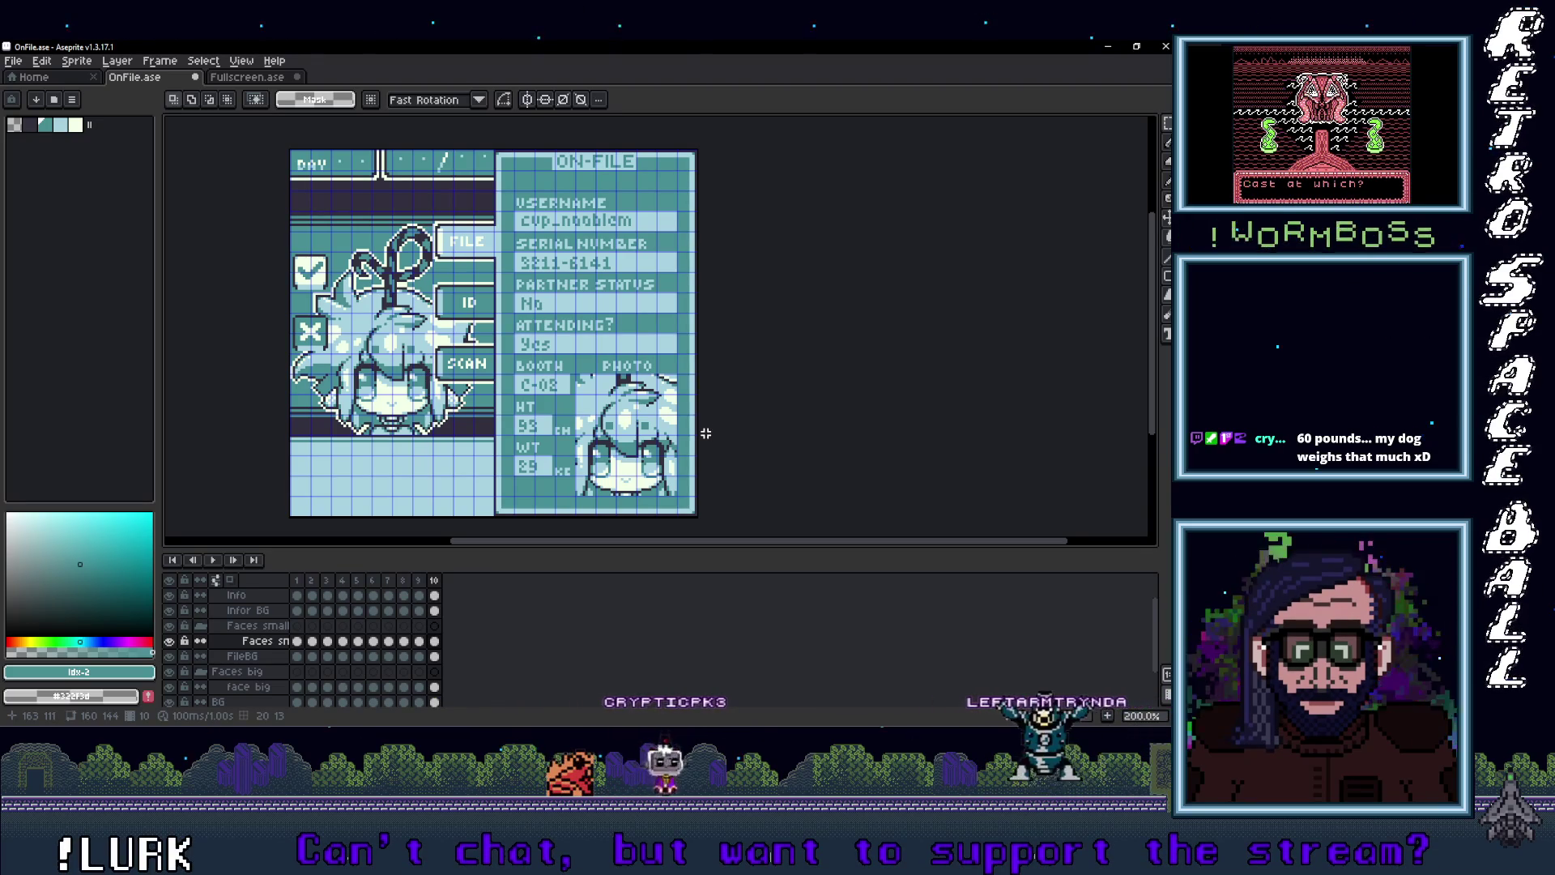
scroll(627, 481, up, 3)
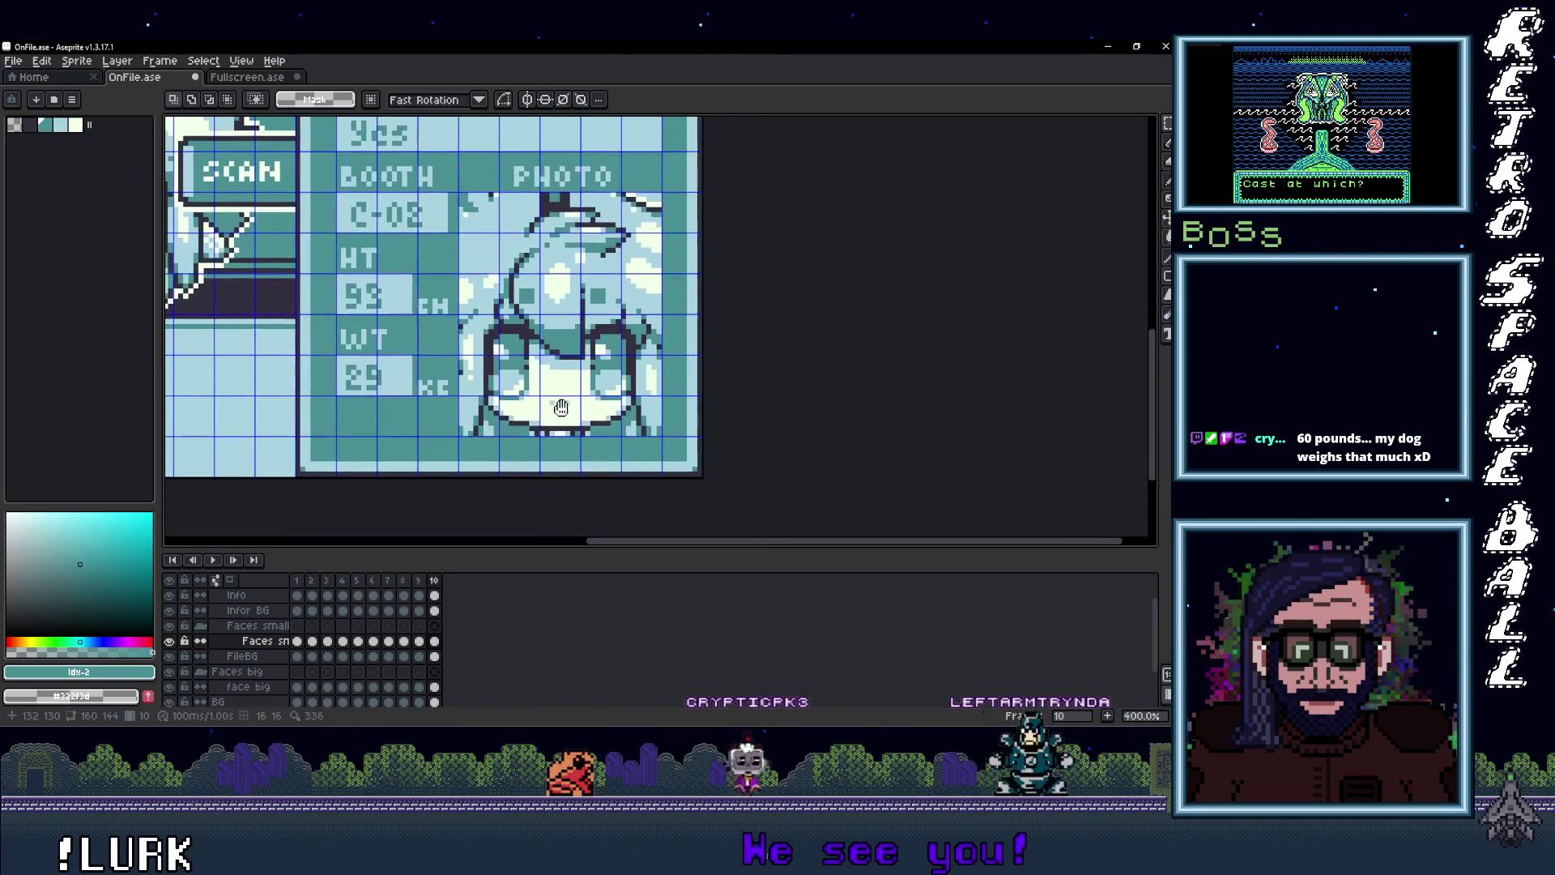
Step: Sample light blue with the Eyedropper and bucket-fill the face's white area
key(i)
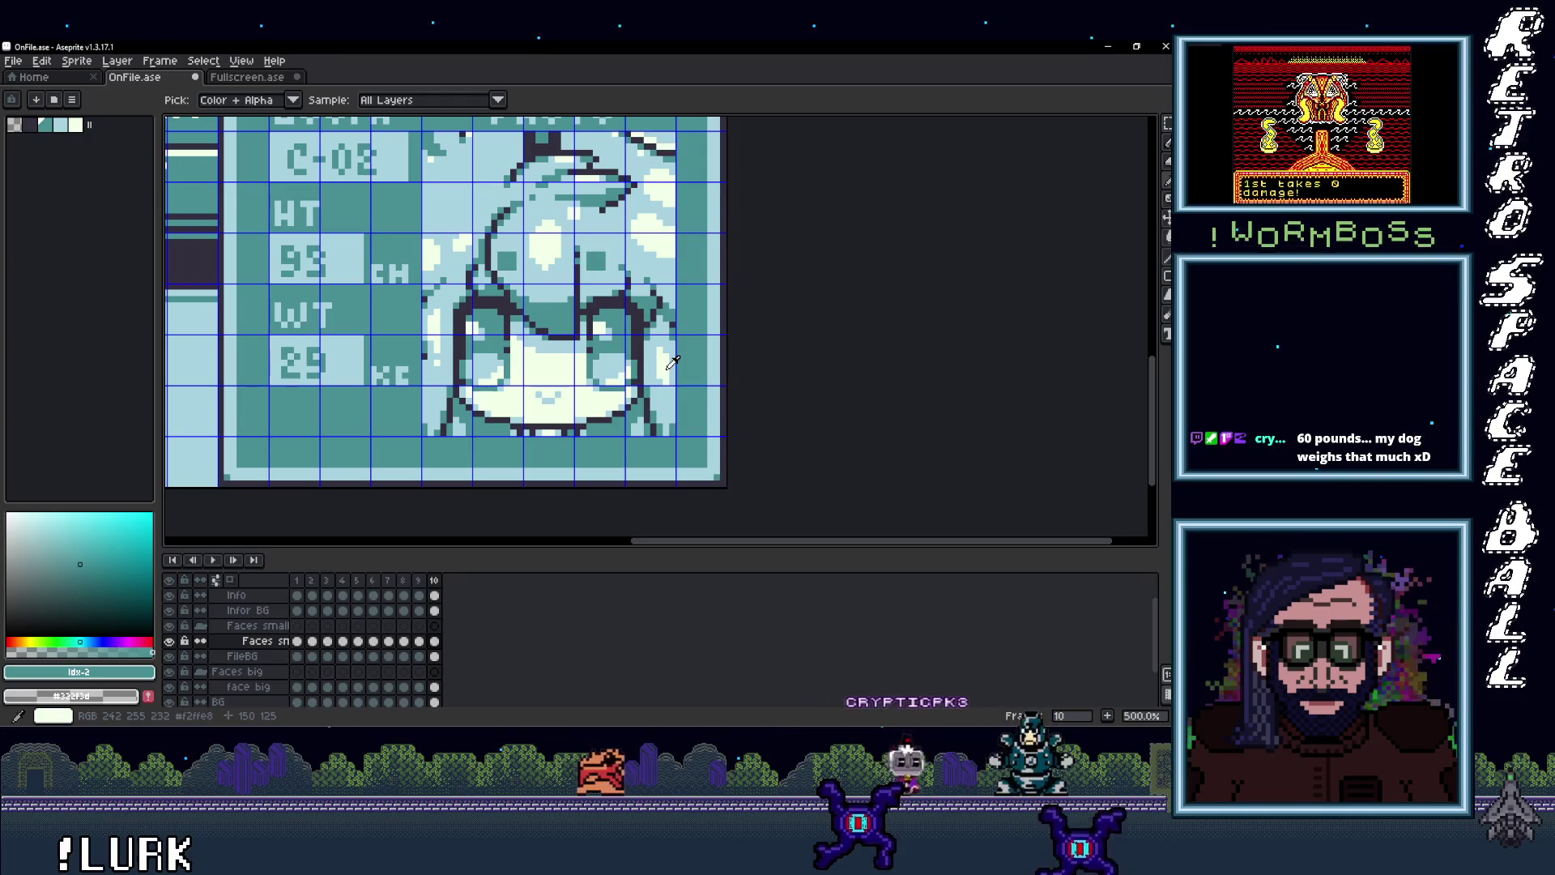
click(671, 395)
key(b)
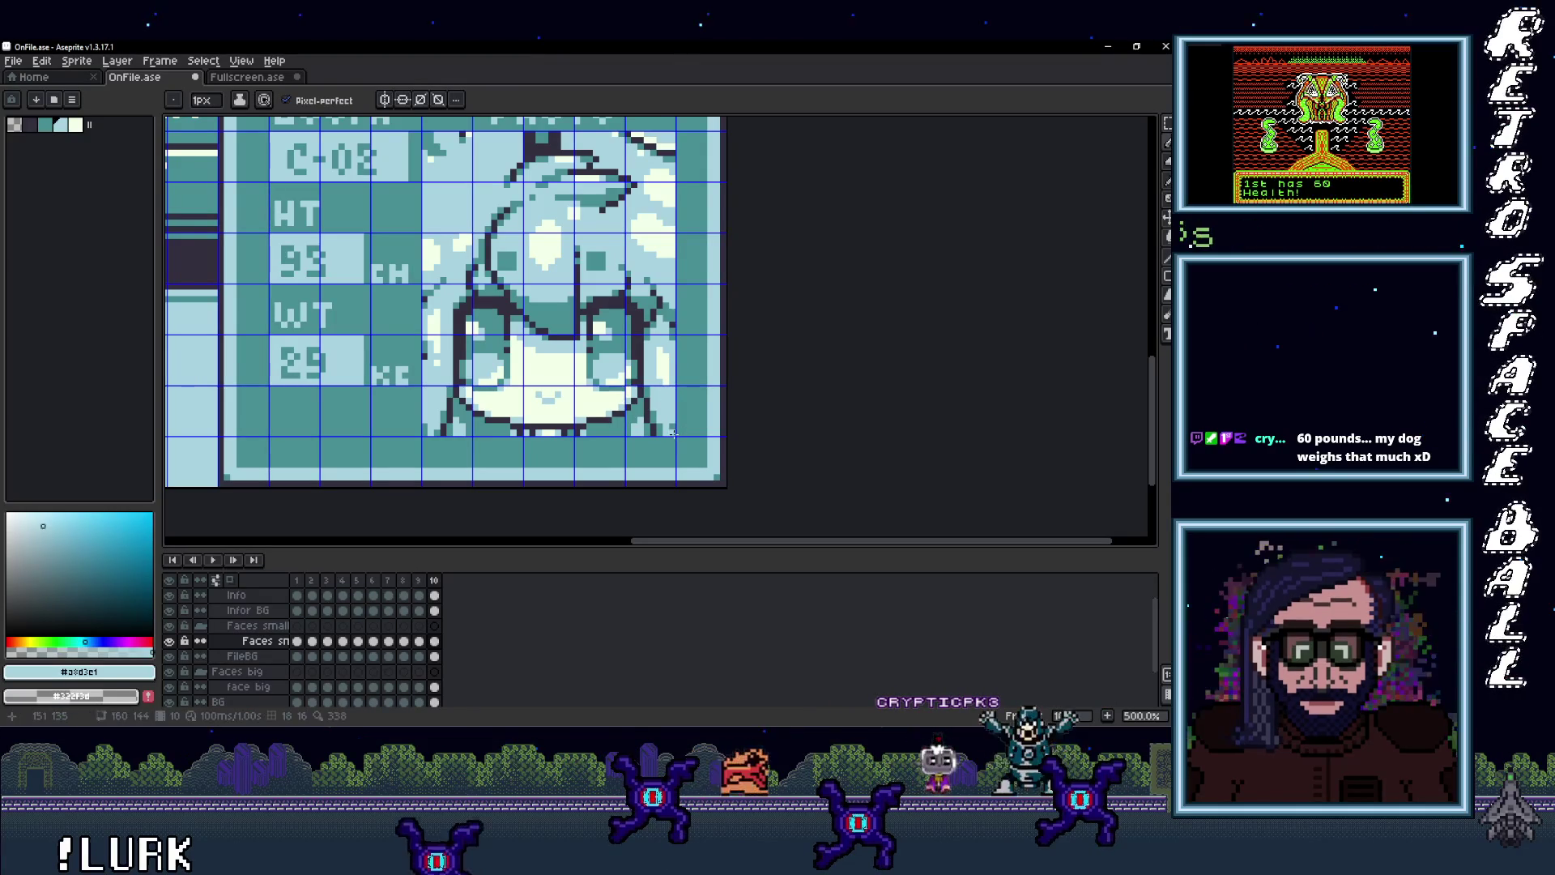
scroll(424, 429, up, 3)
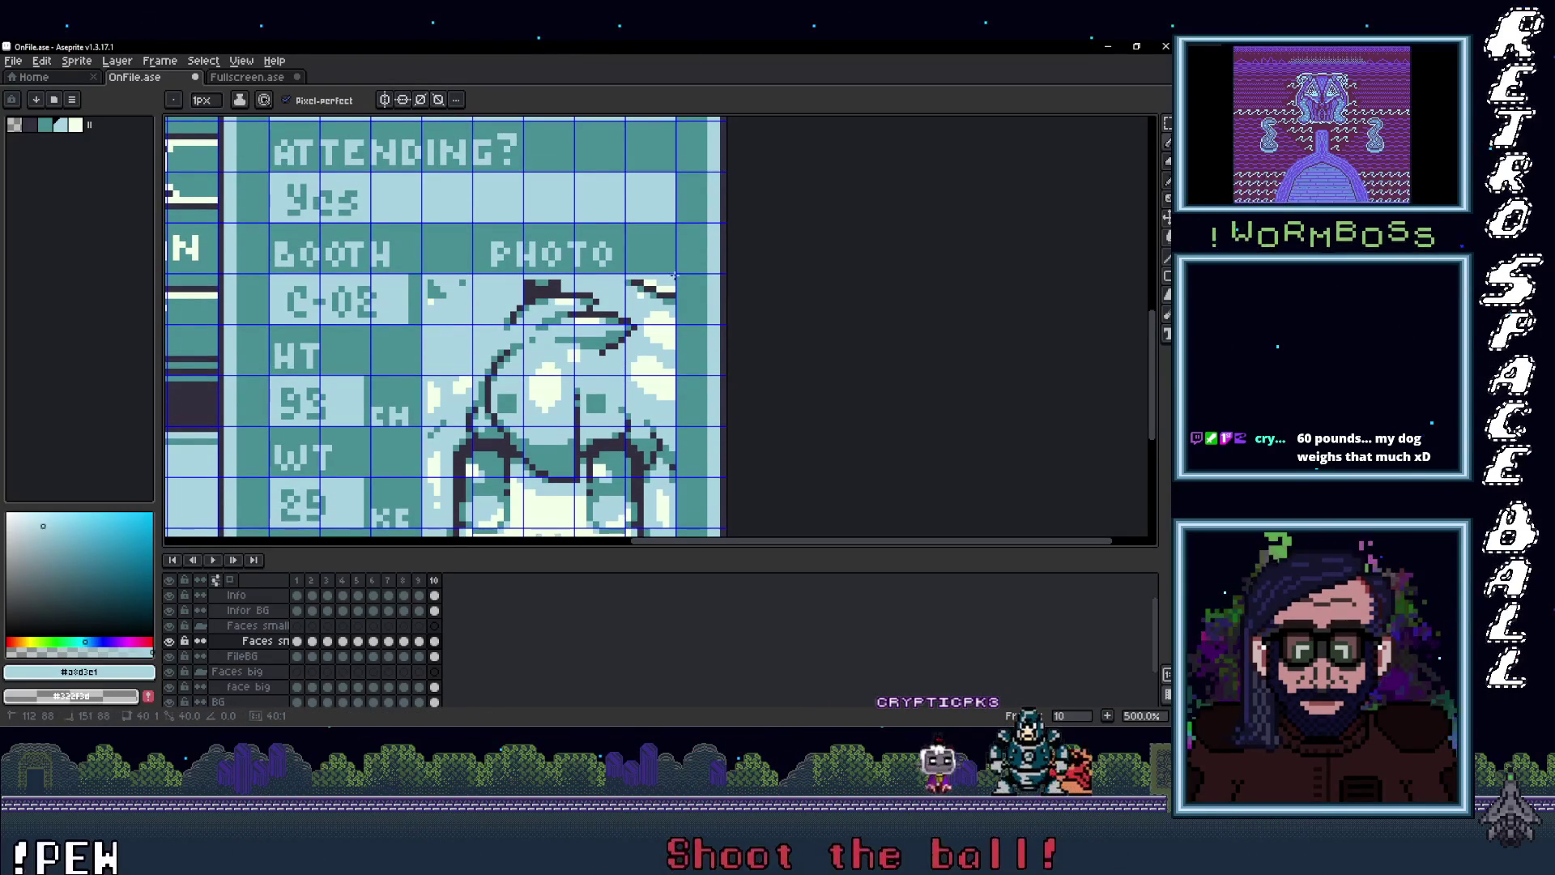
scroll(674, 276, down, 3)
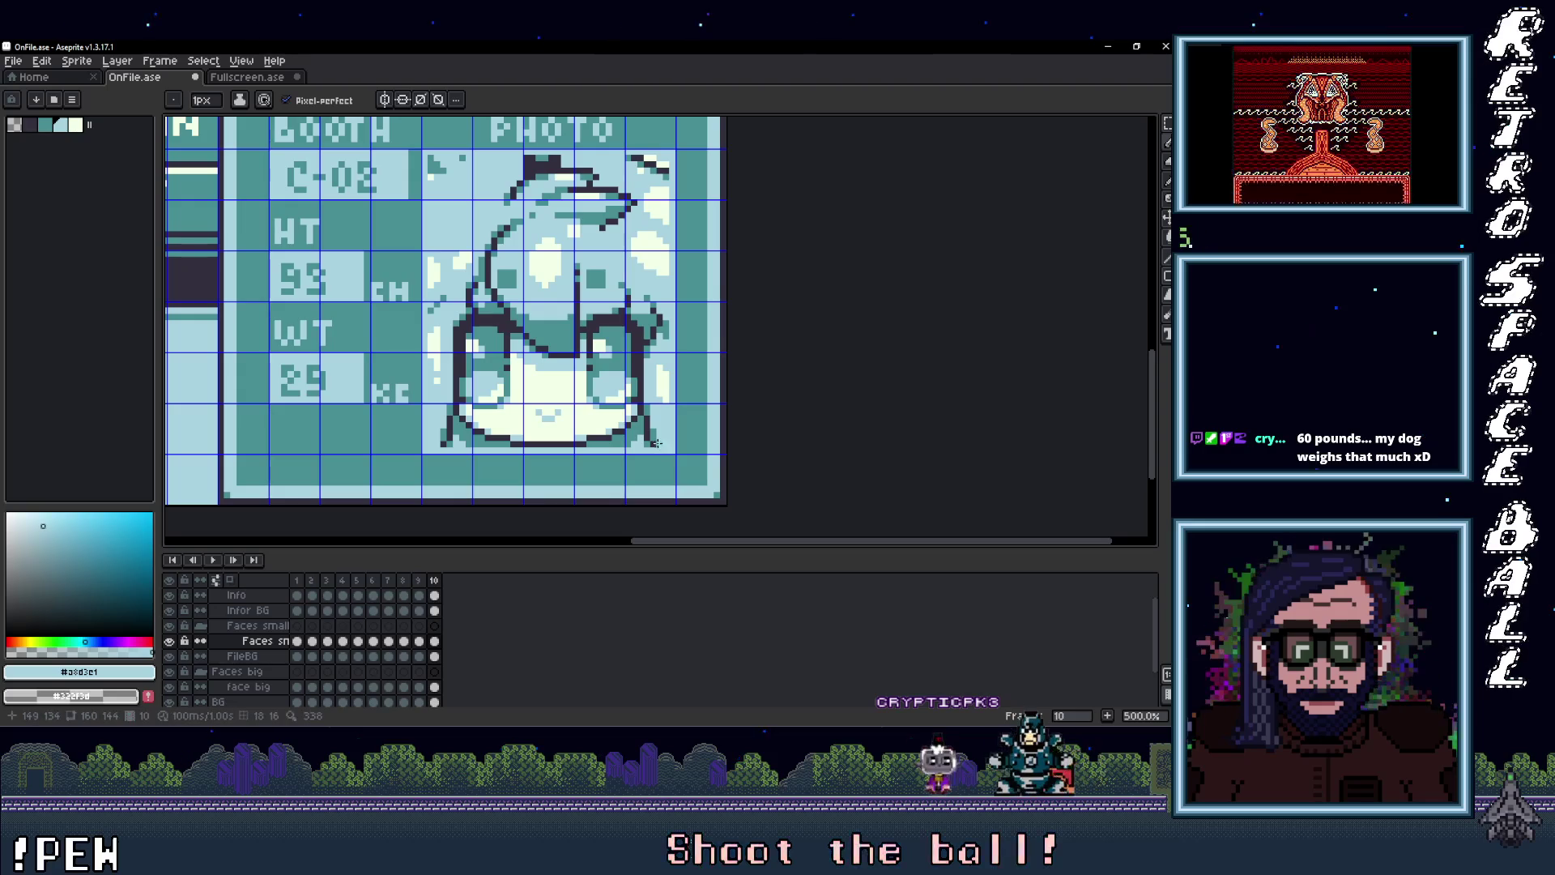
key(i)
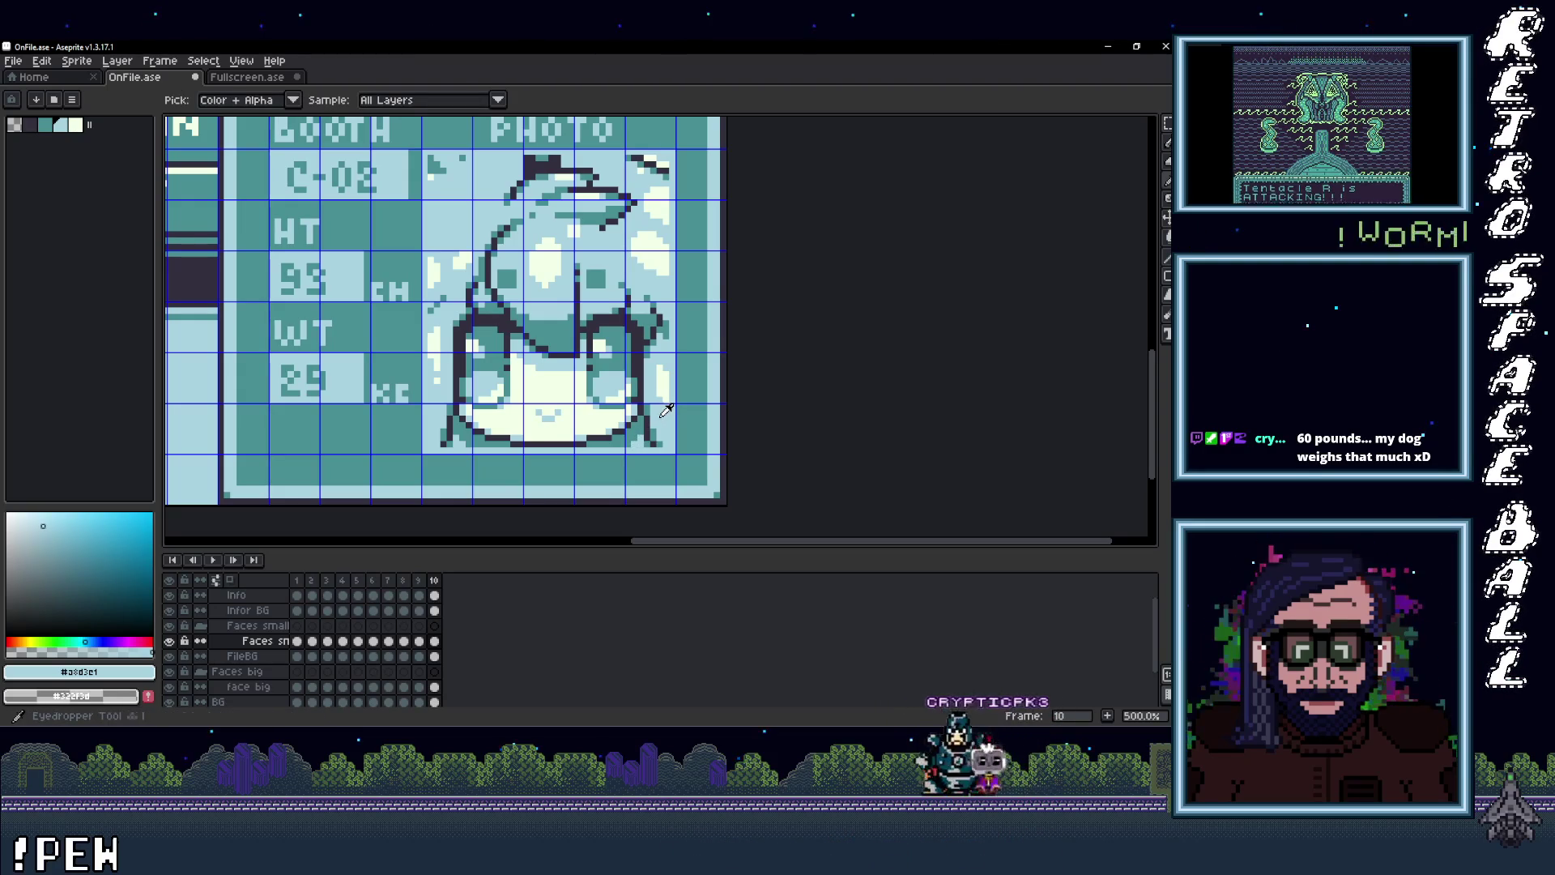
key(g)
click(582, 417)
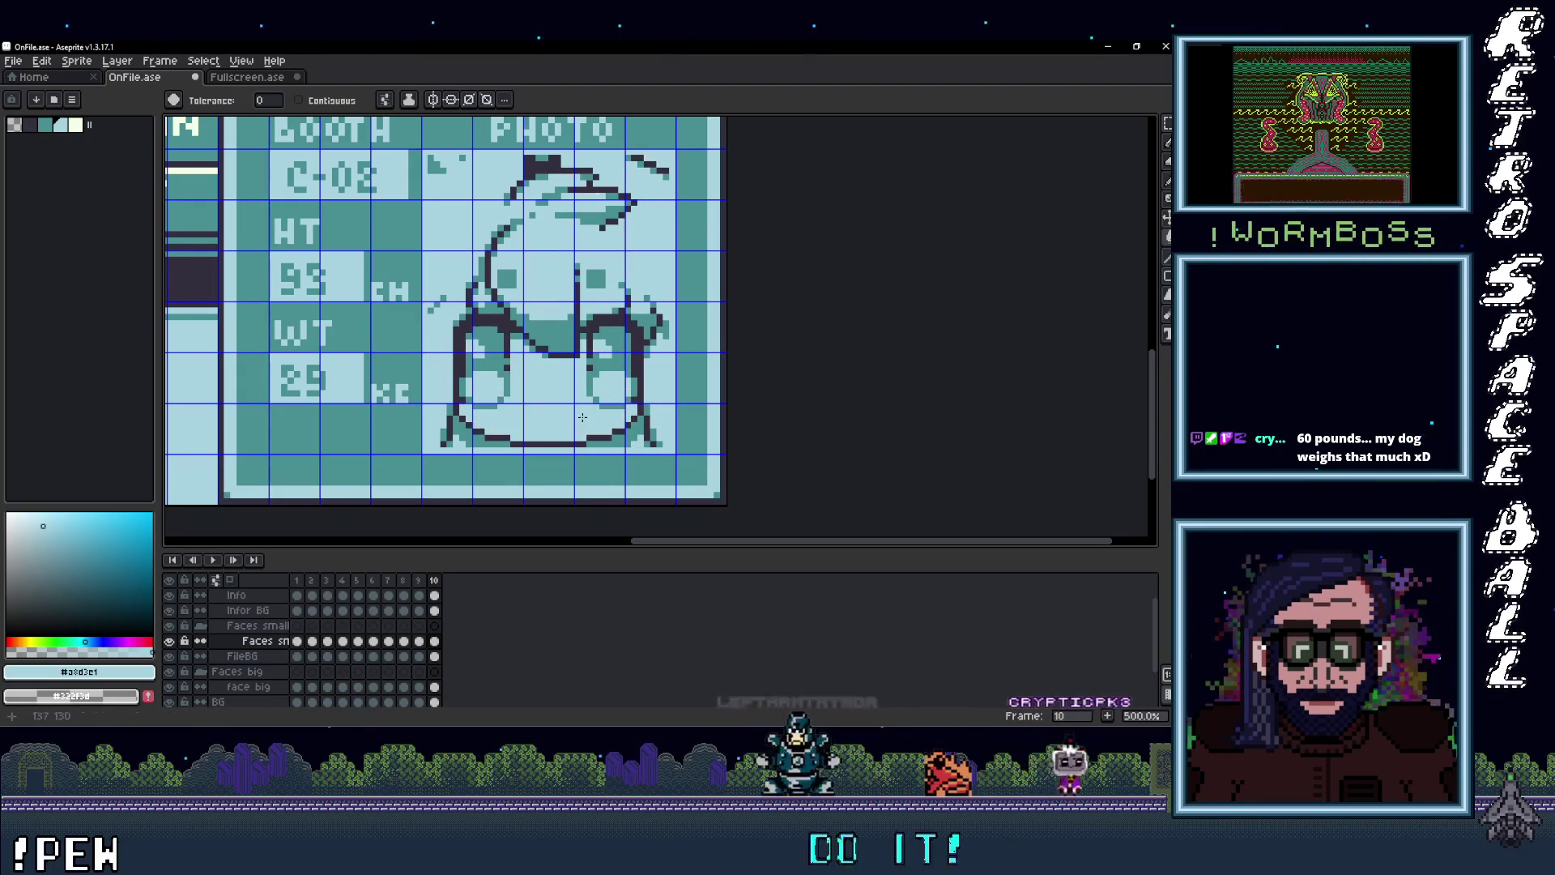
Step: Sample the card's light blue and fill all remaining white areas of the face
alt+click(631, 366)
scroll(711, 393, down, 4)
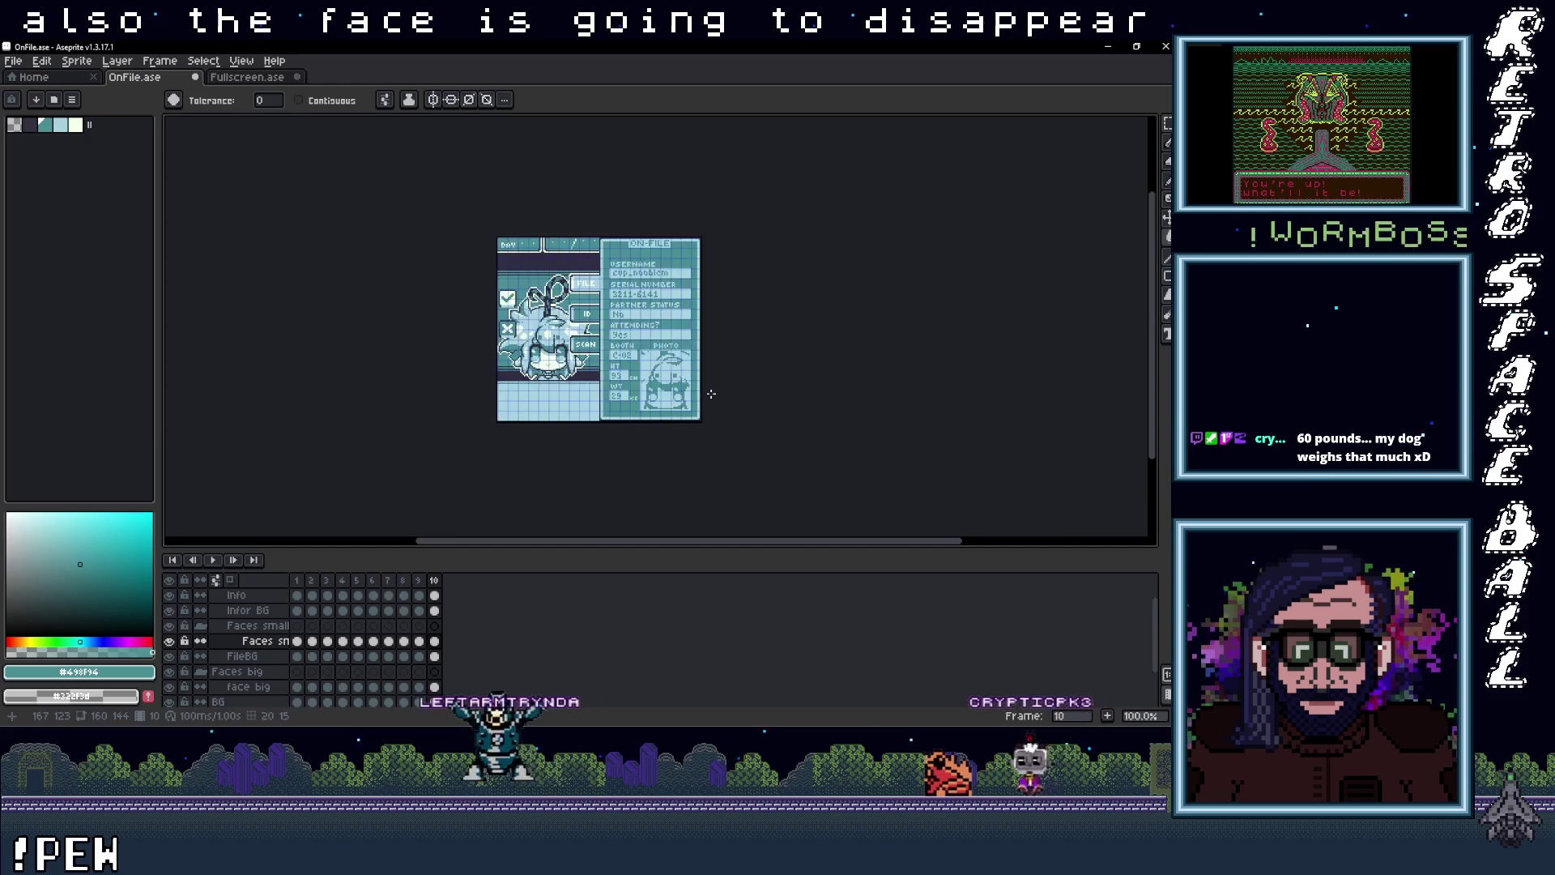
scroll(712, 394, up, 1)
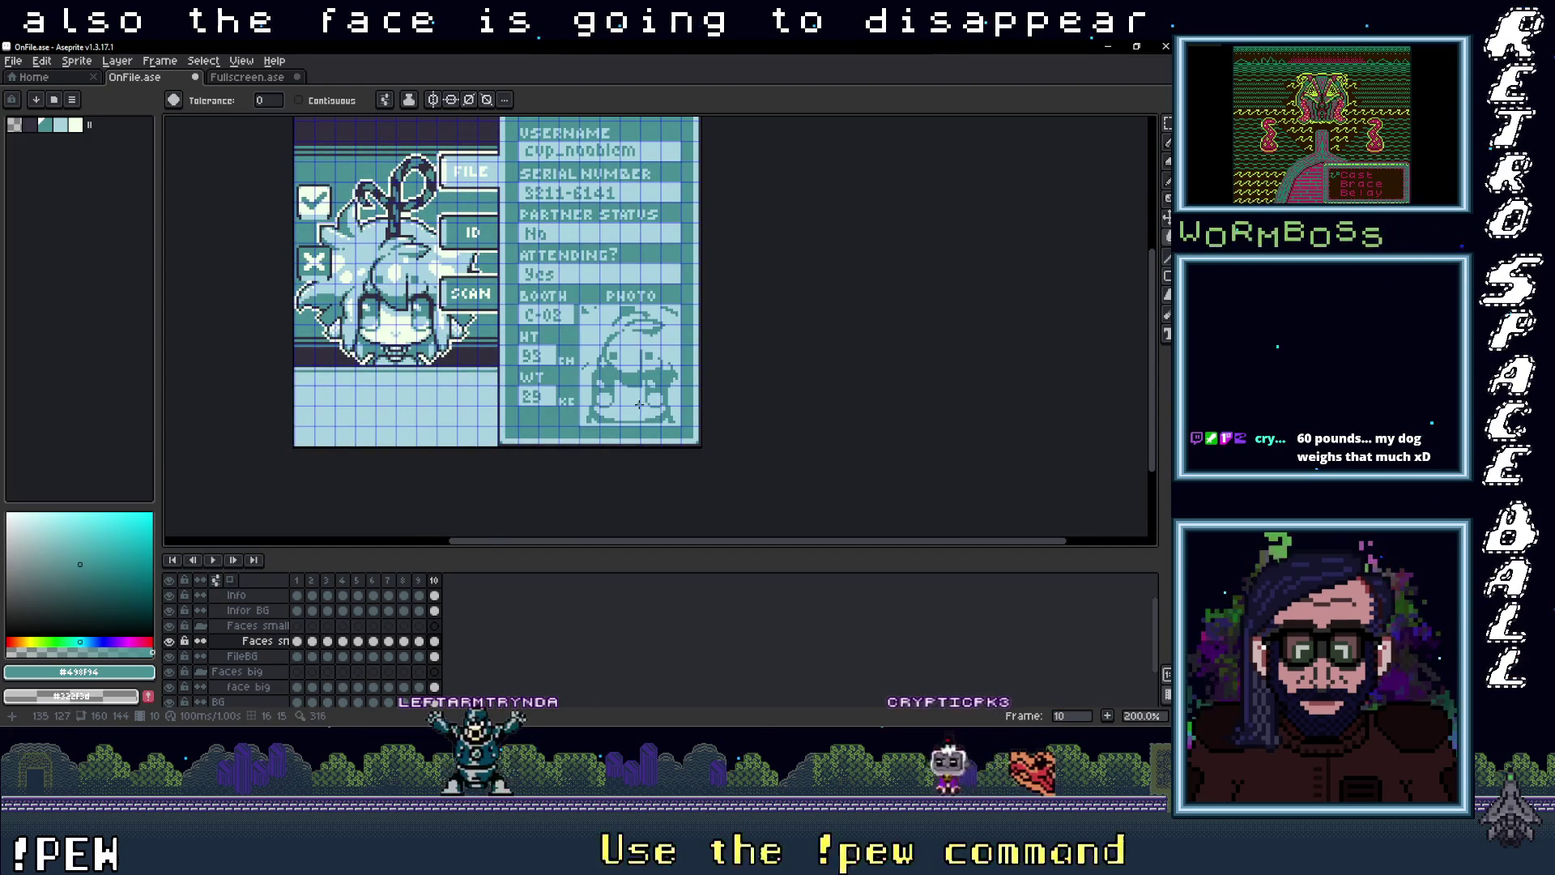
scroll(640, 404, up, 1)
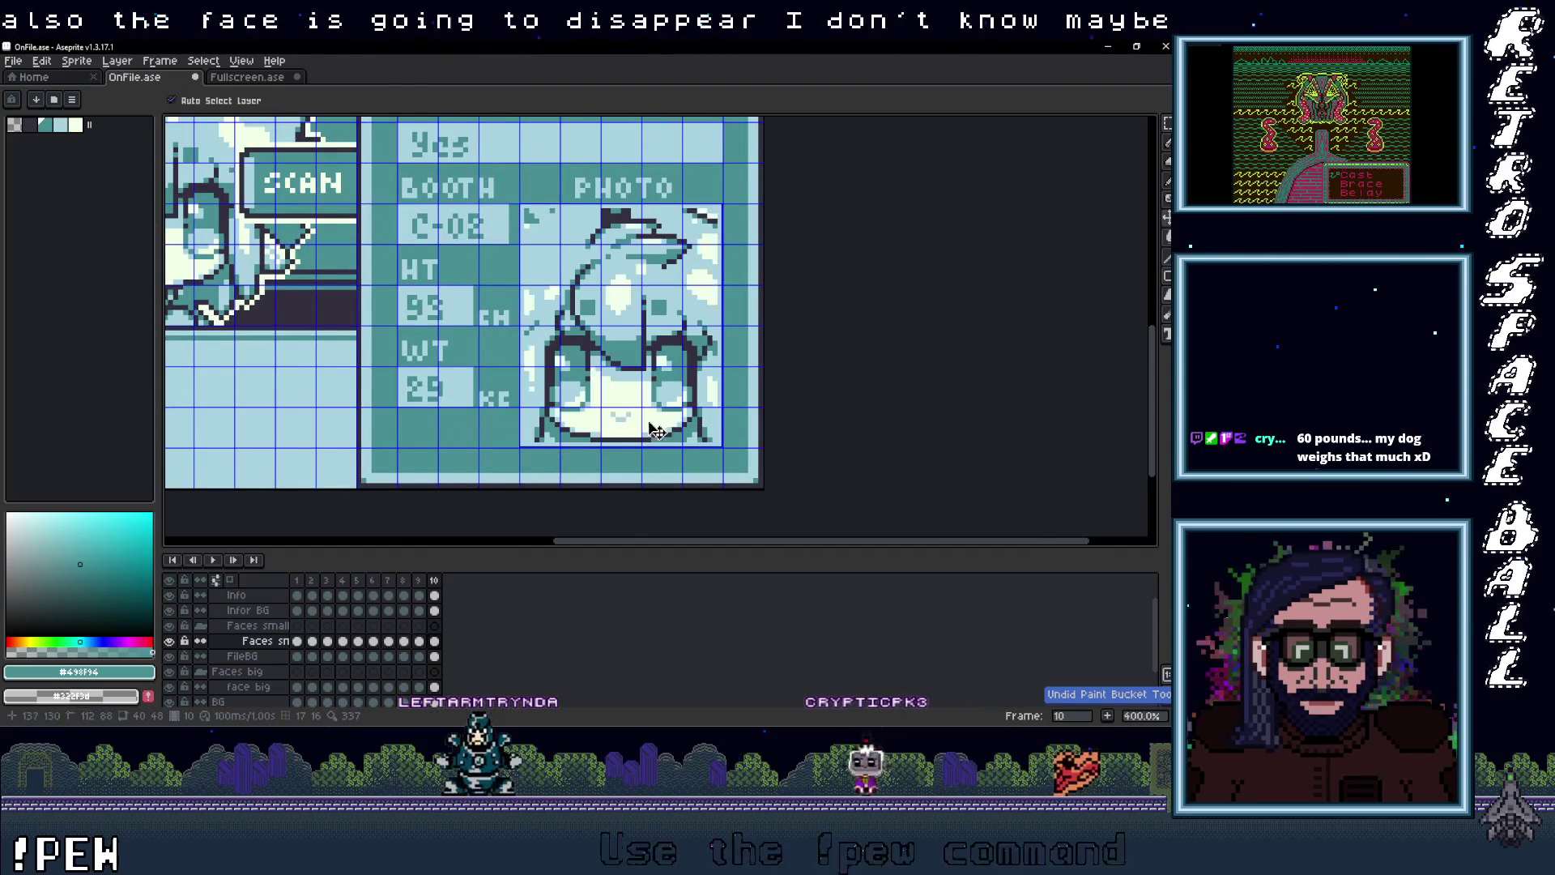
scroll(640, 415, up, 1)
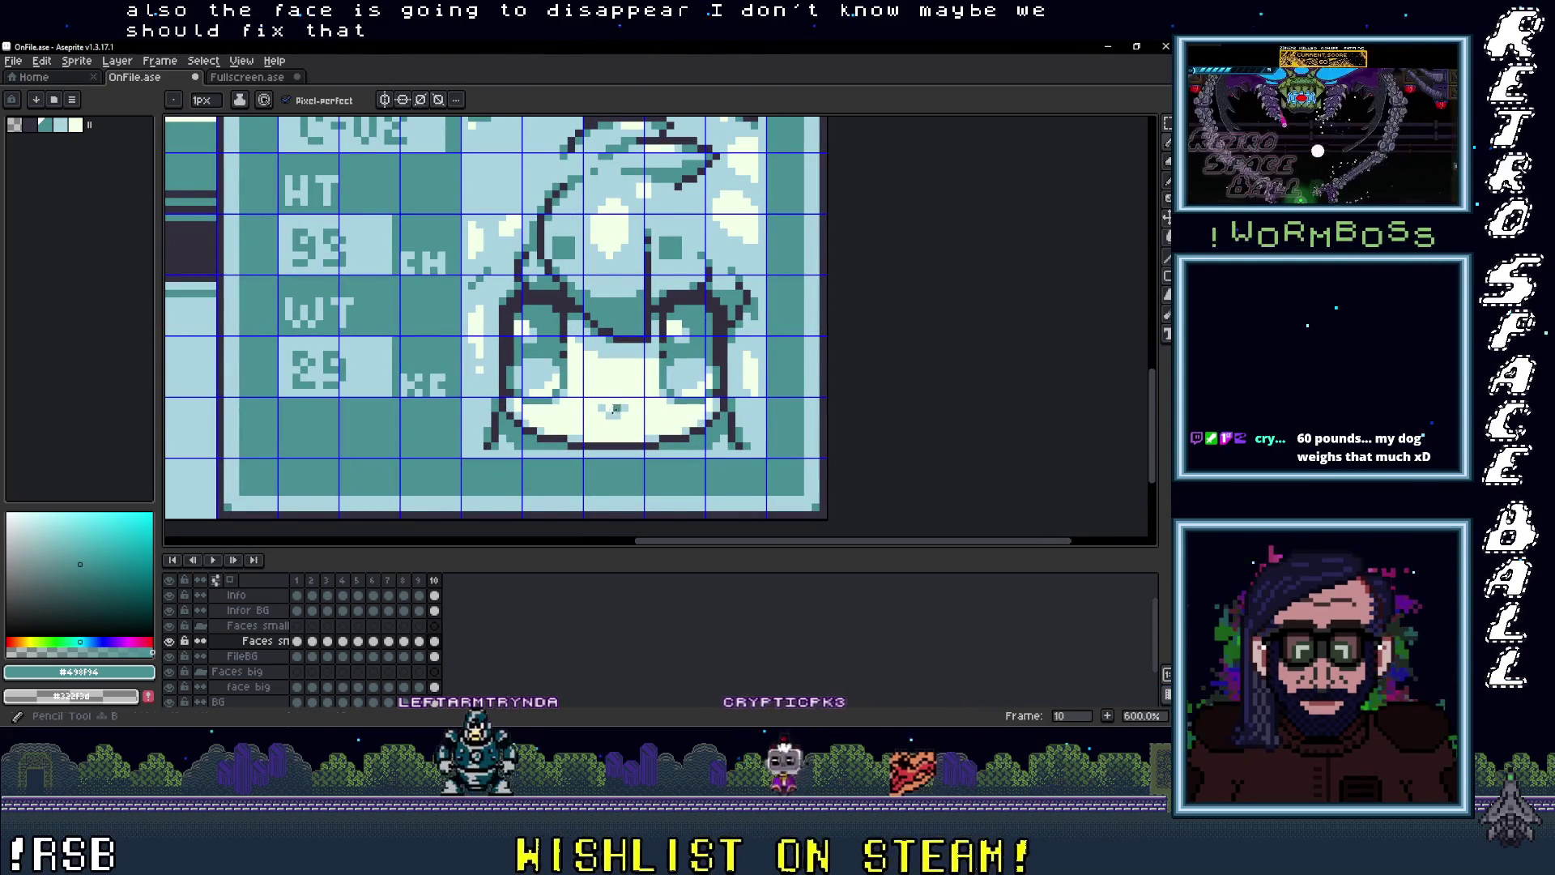
scroll(600, 408, down, 1)
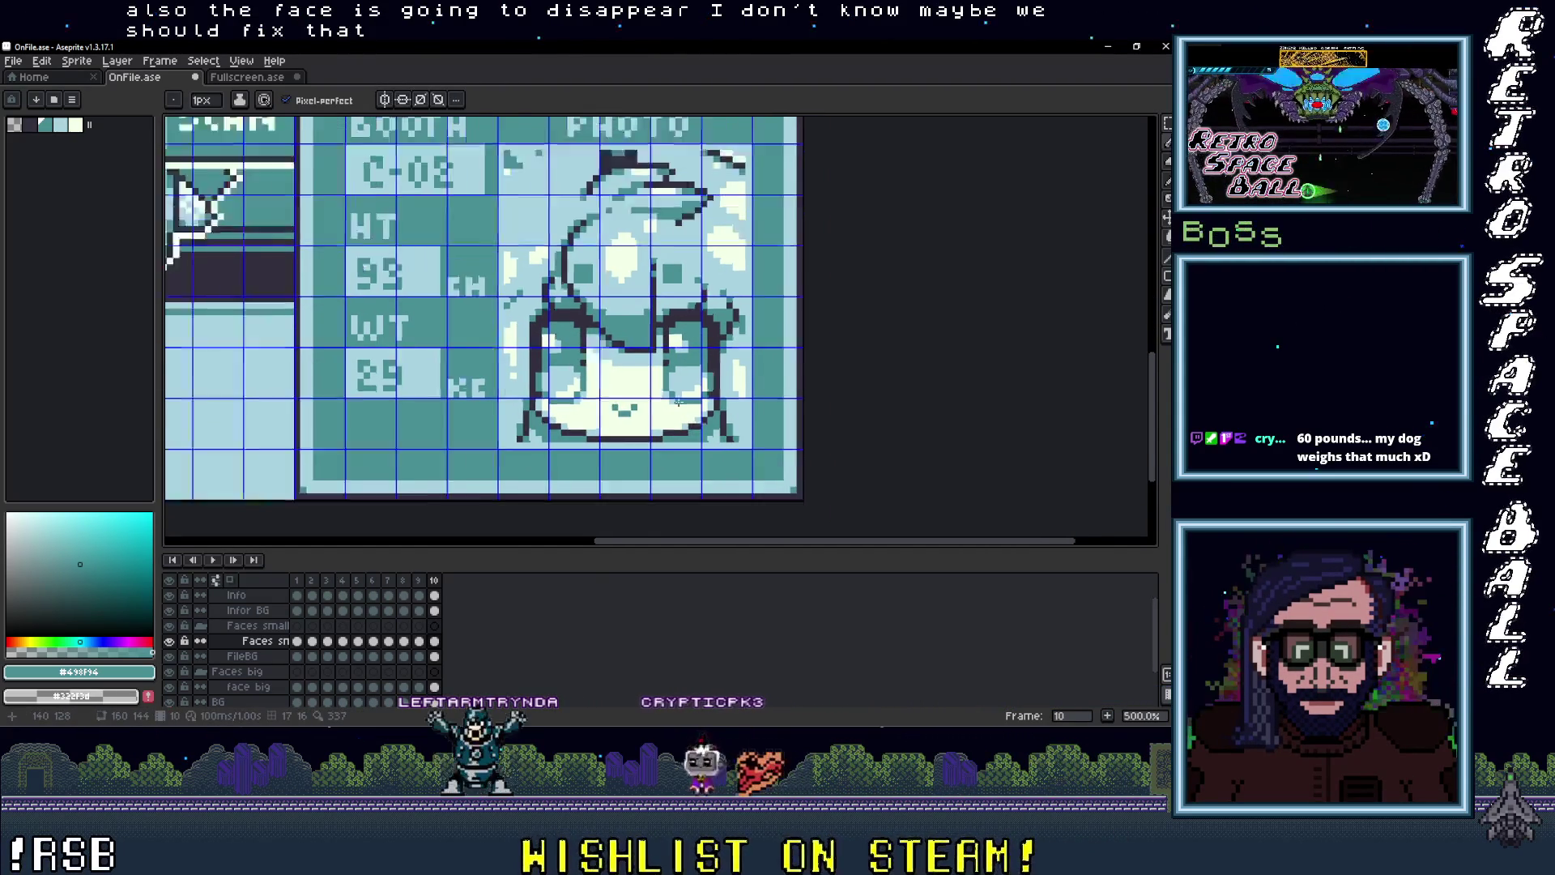
alt+click(742, 416)
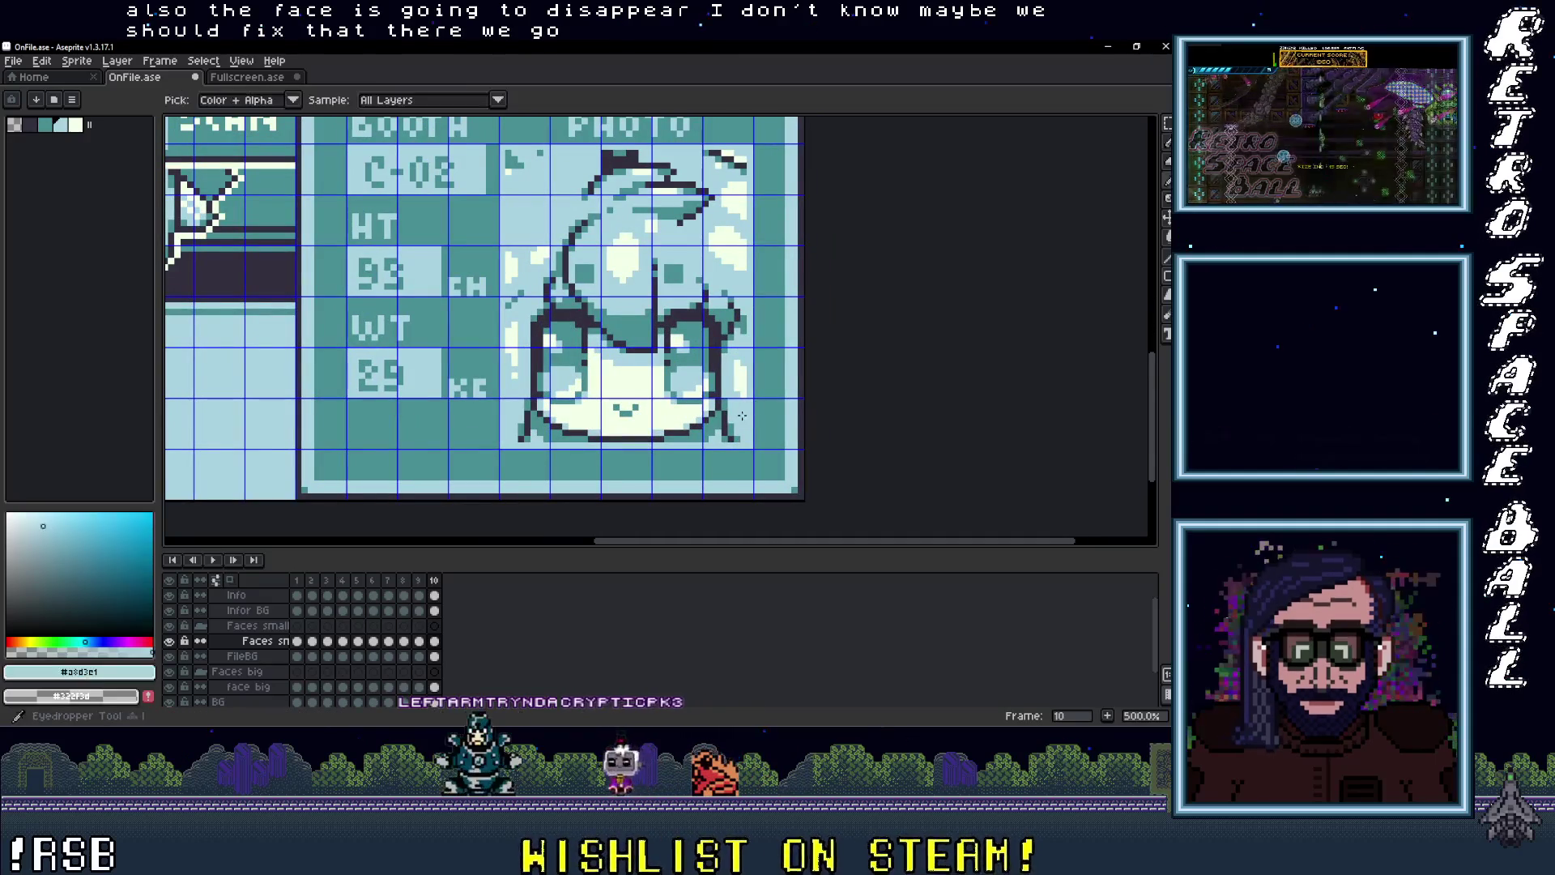
key(g)
click(667, 398)
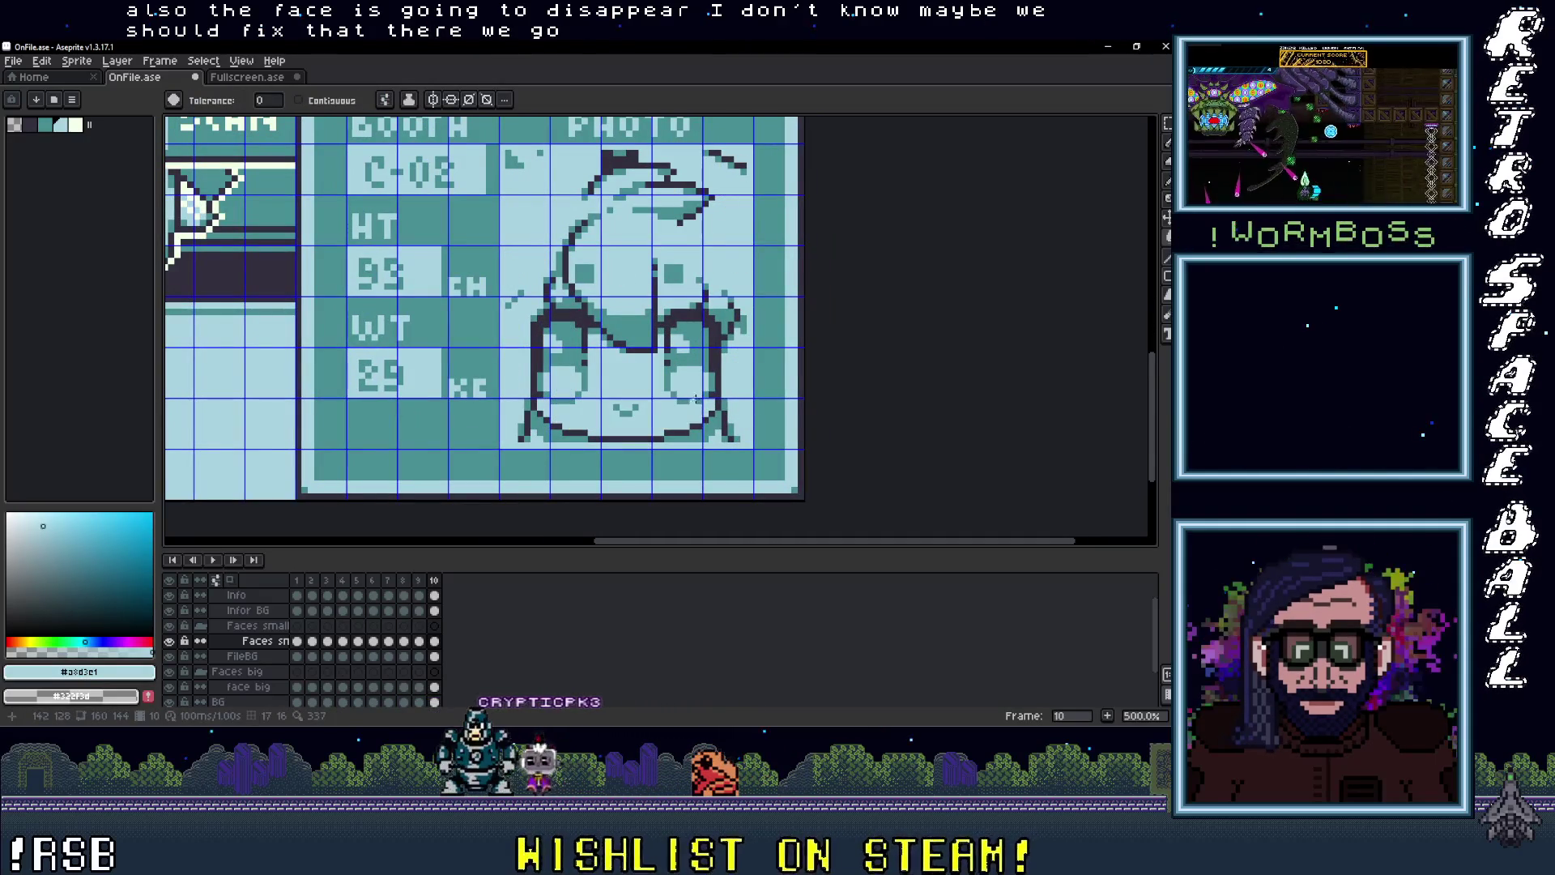
alt+click(696, 357)
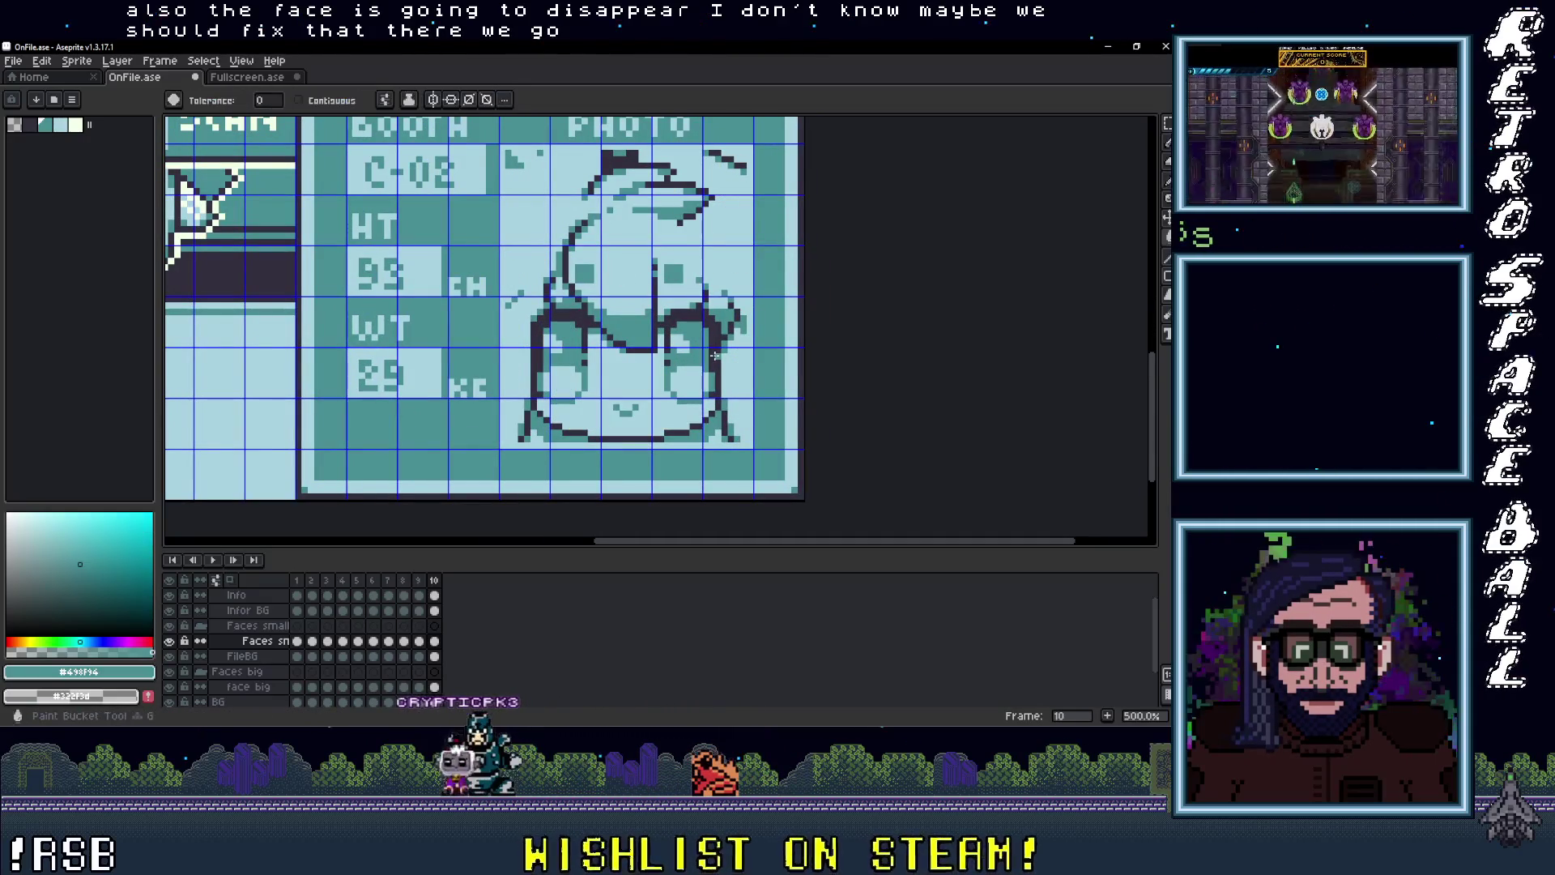
key(ctrl+z)
scroll(697, 372, down, 4)
scroll(669, 409, up, 1)
scroll(669, 409, up, 1)
scroll(688, 413, down, 2)
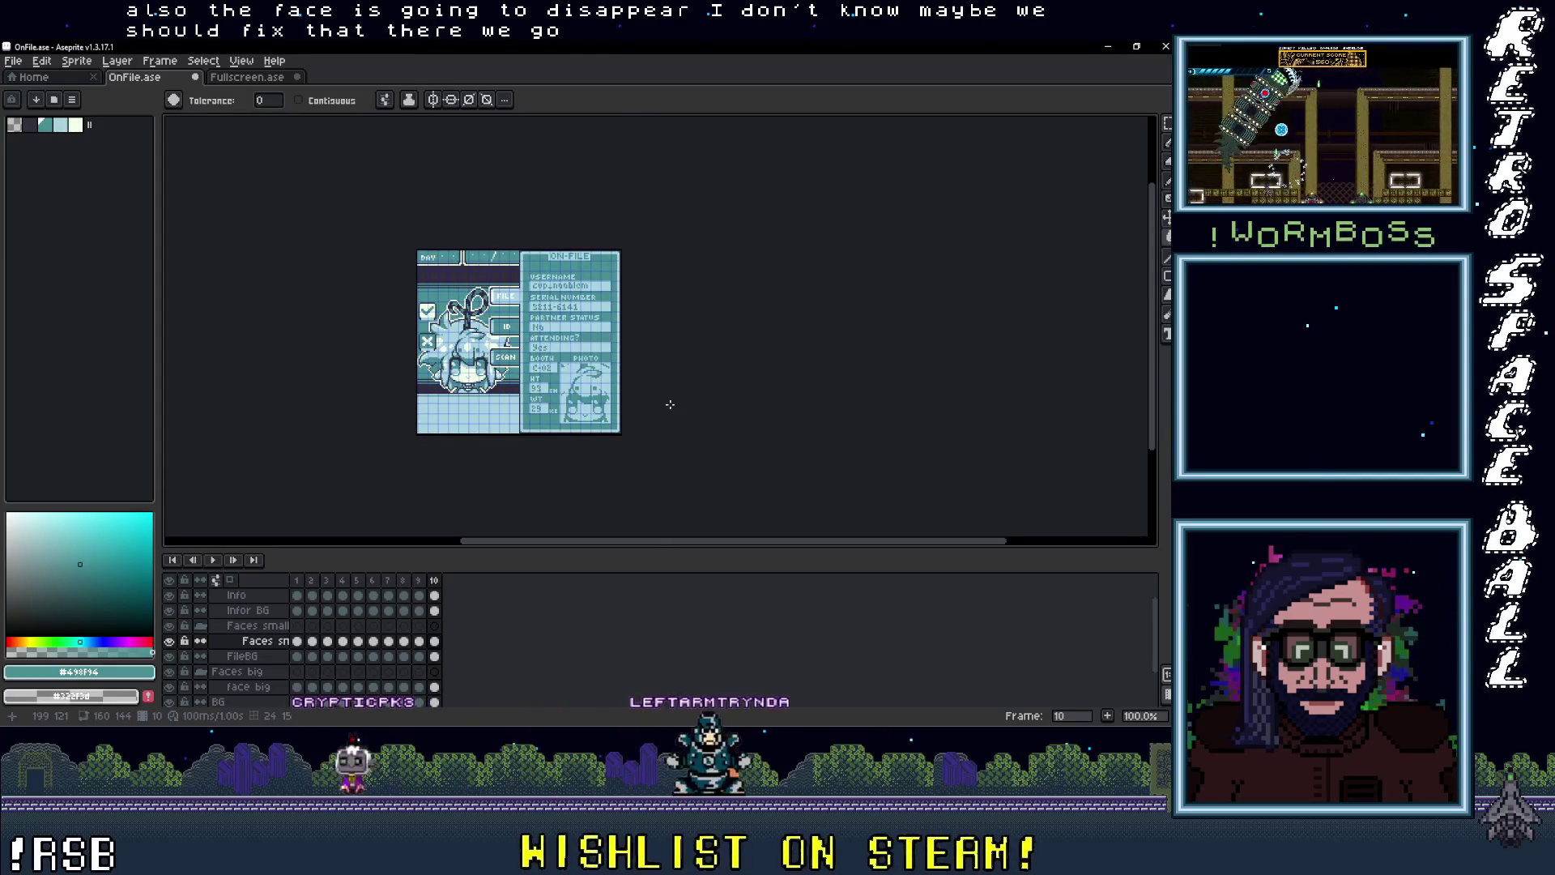
Step: Go to frame 10 and select the face big cel
drag(647, 400, 665, 427)
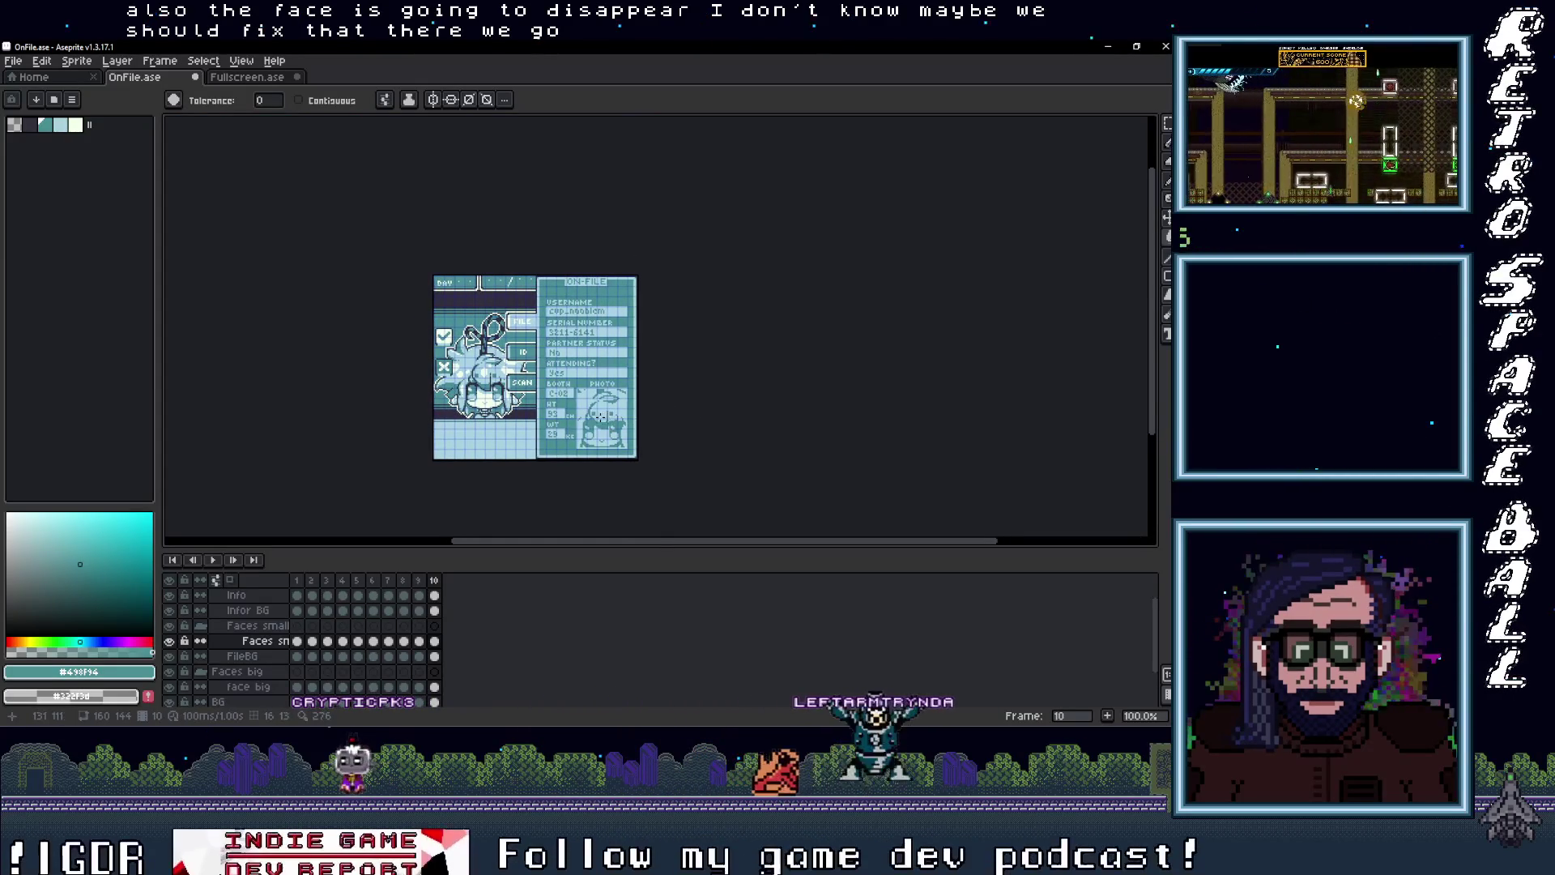
click(430, 584)
click(435, 641)
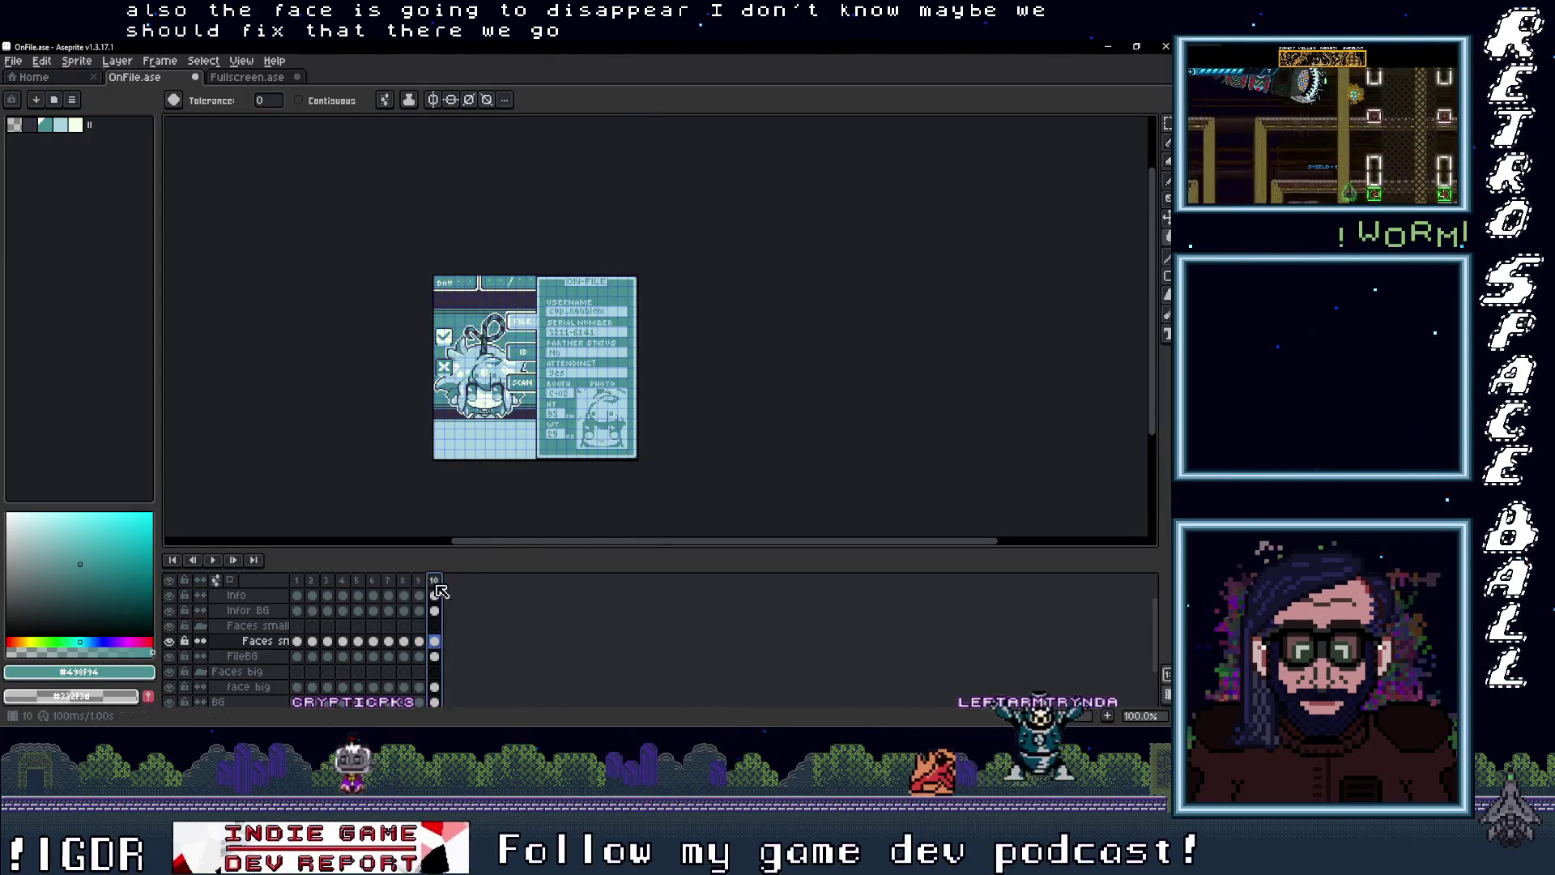
scroll(438, 668, down, 1)
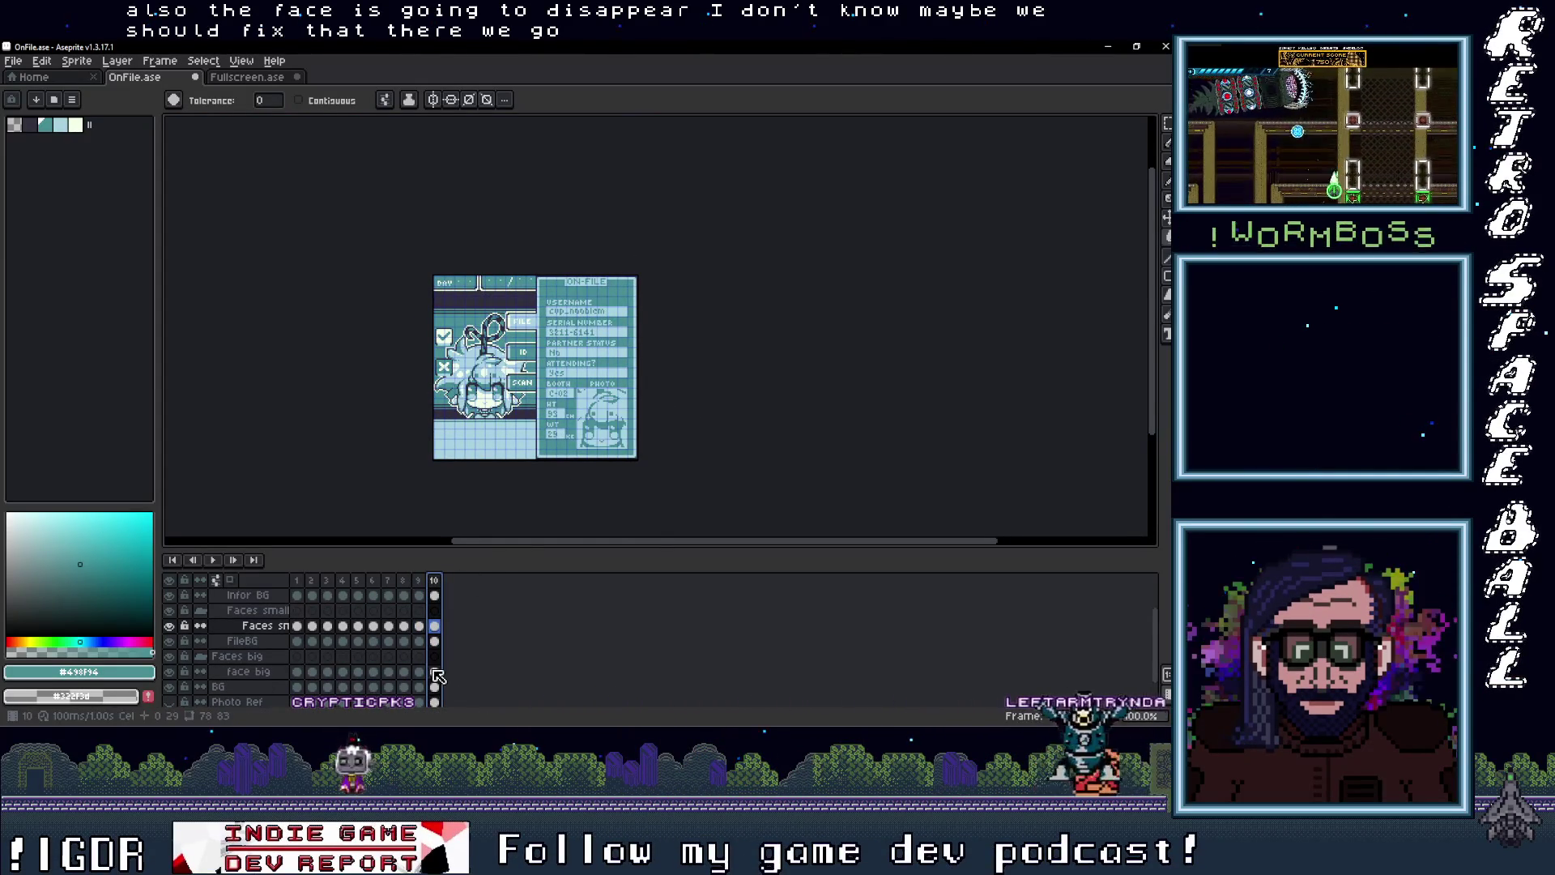
click(435, 672)
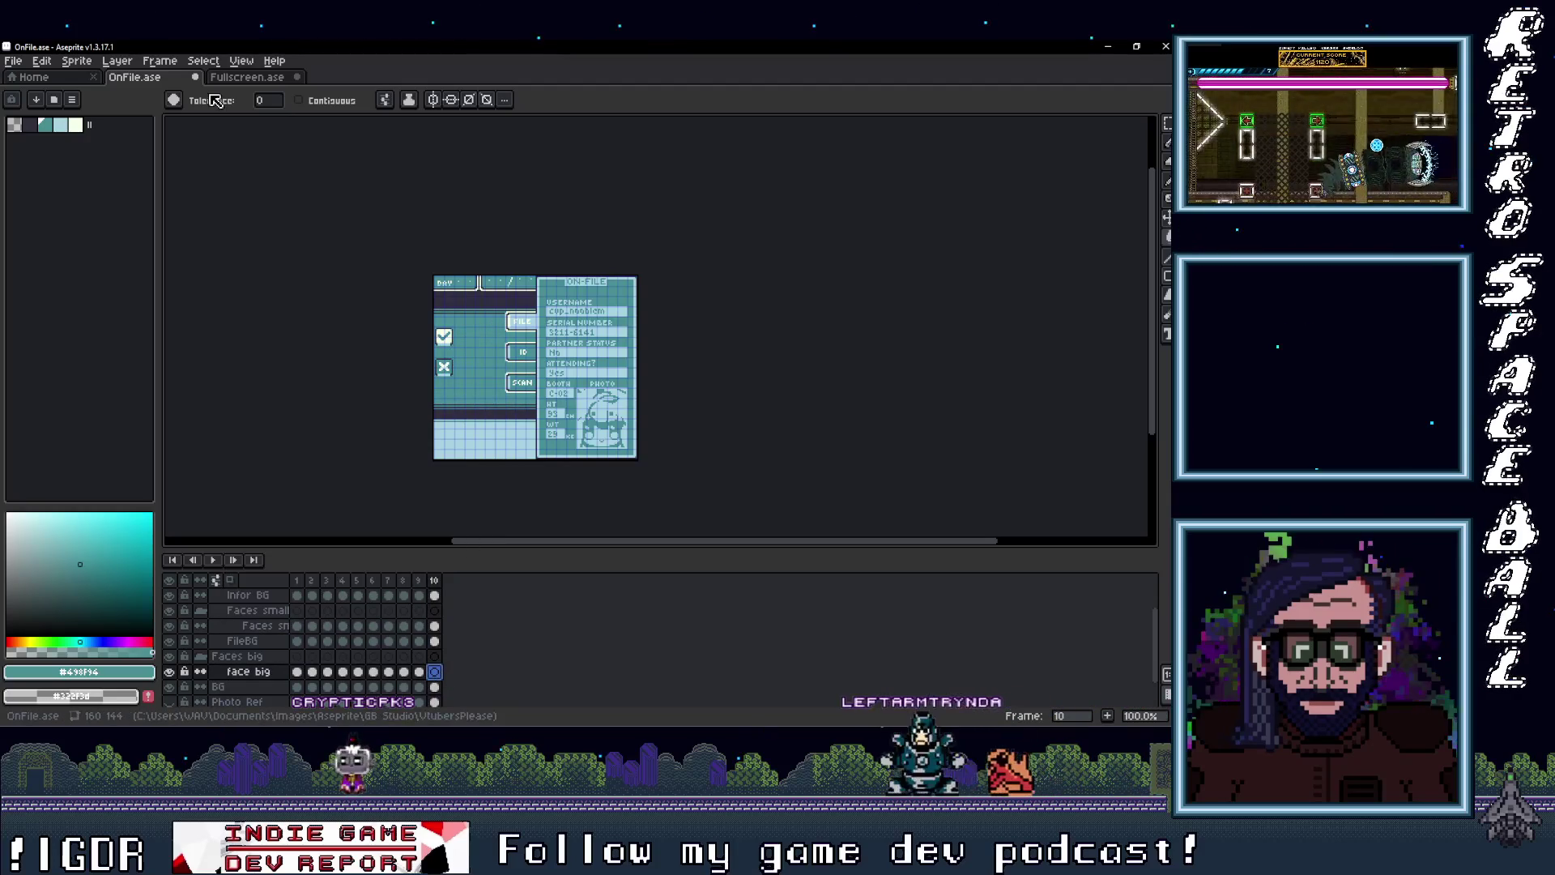
Step: Copy the character face from Fullscreen.ase and return to OnFile.ase
key(ctrl+Tab)
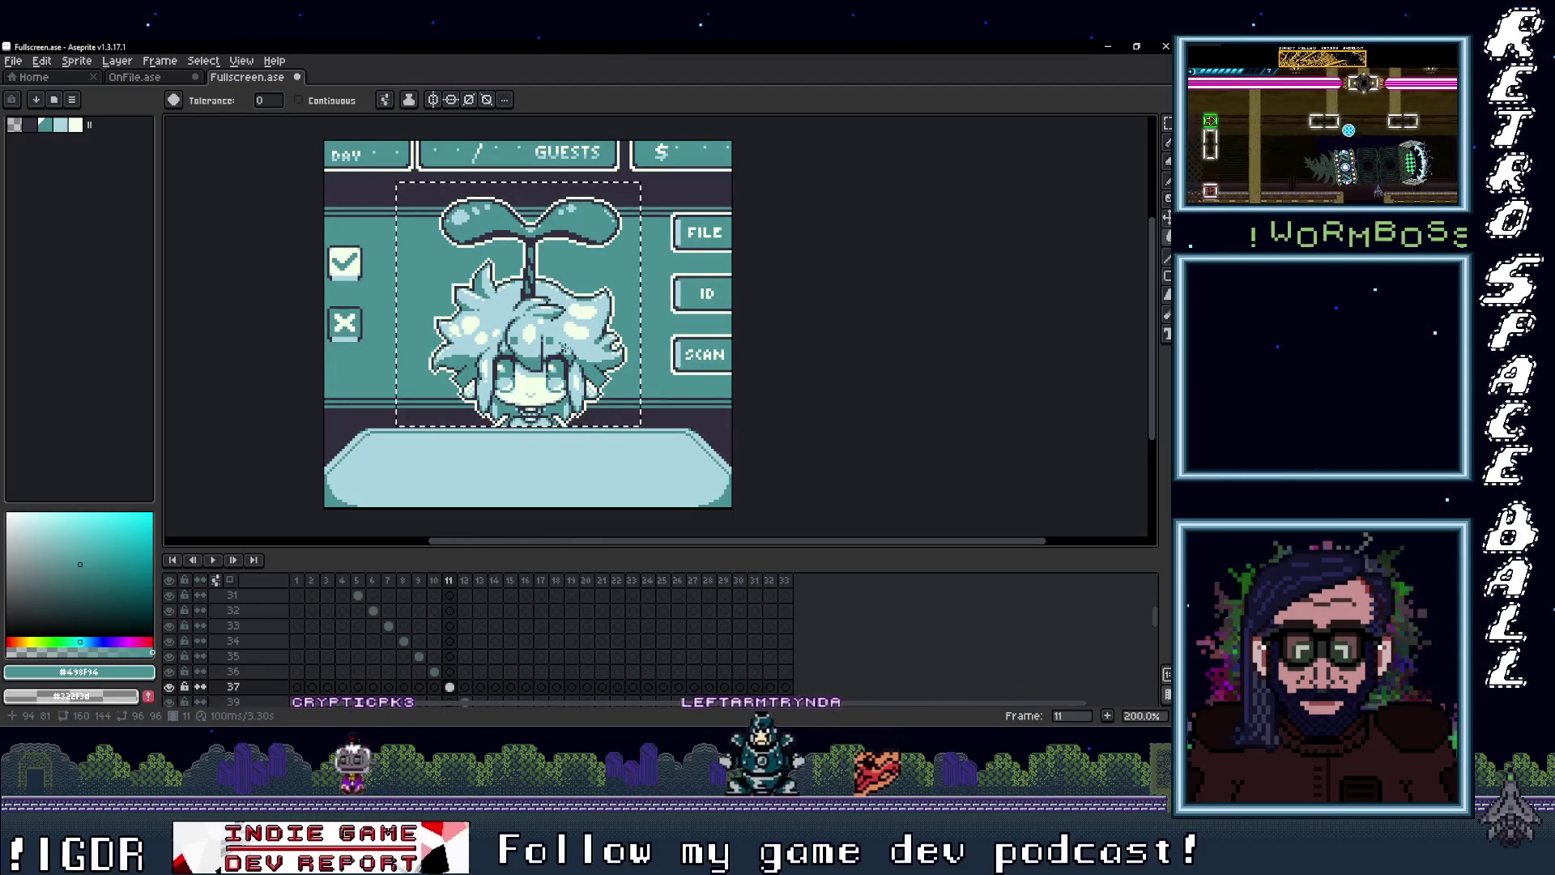
key(ctrl+t)
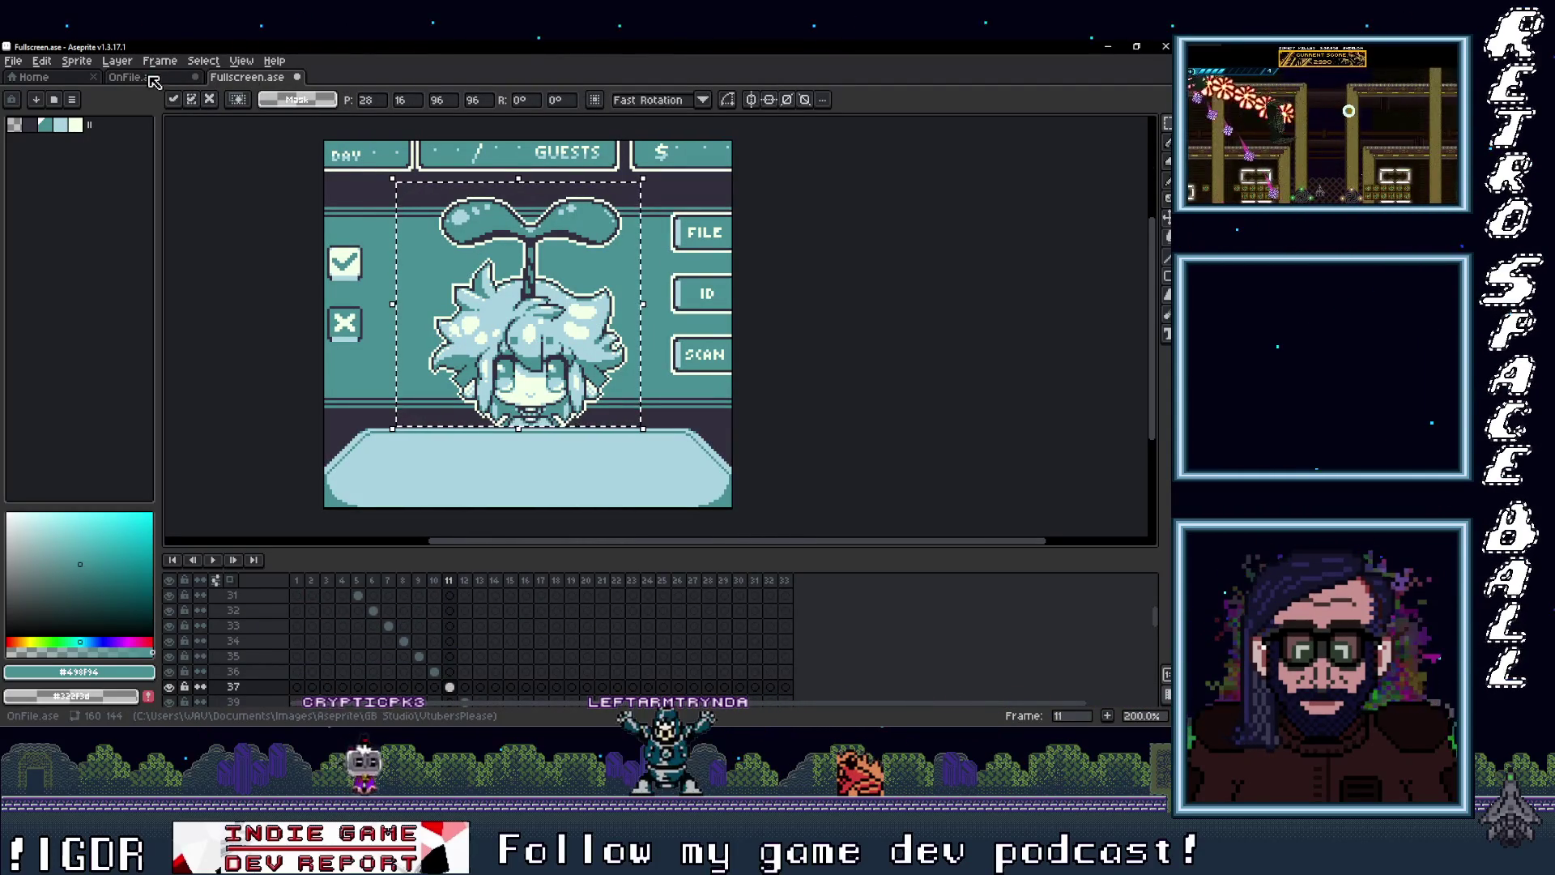
key(ctrl+shift+Tab)
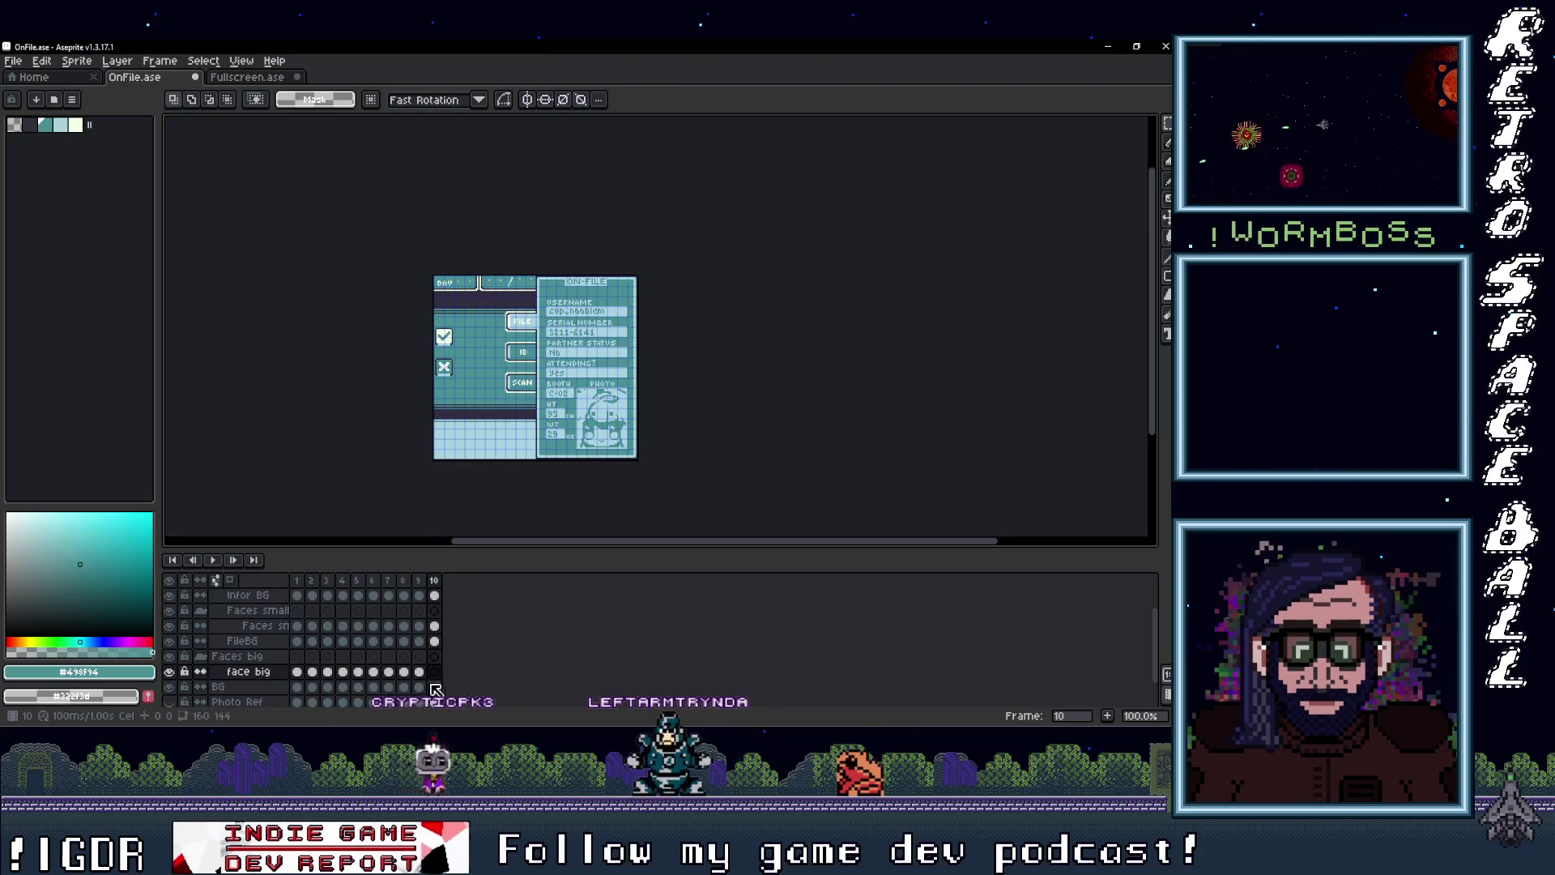
scroll(492, 395, up, 2)
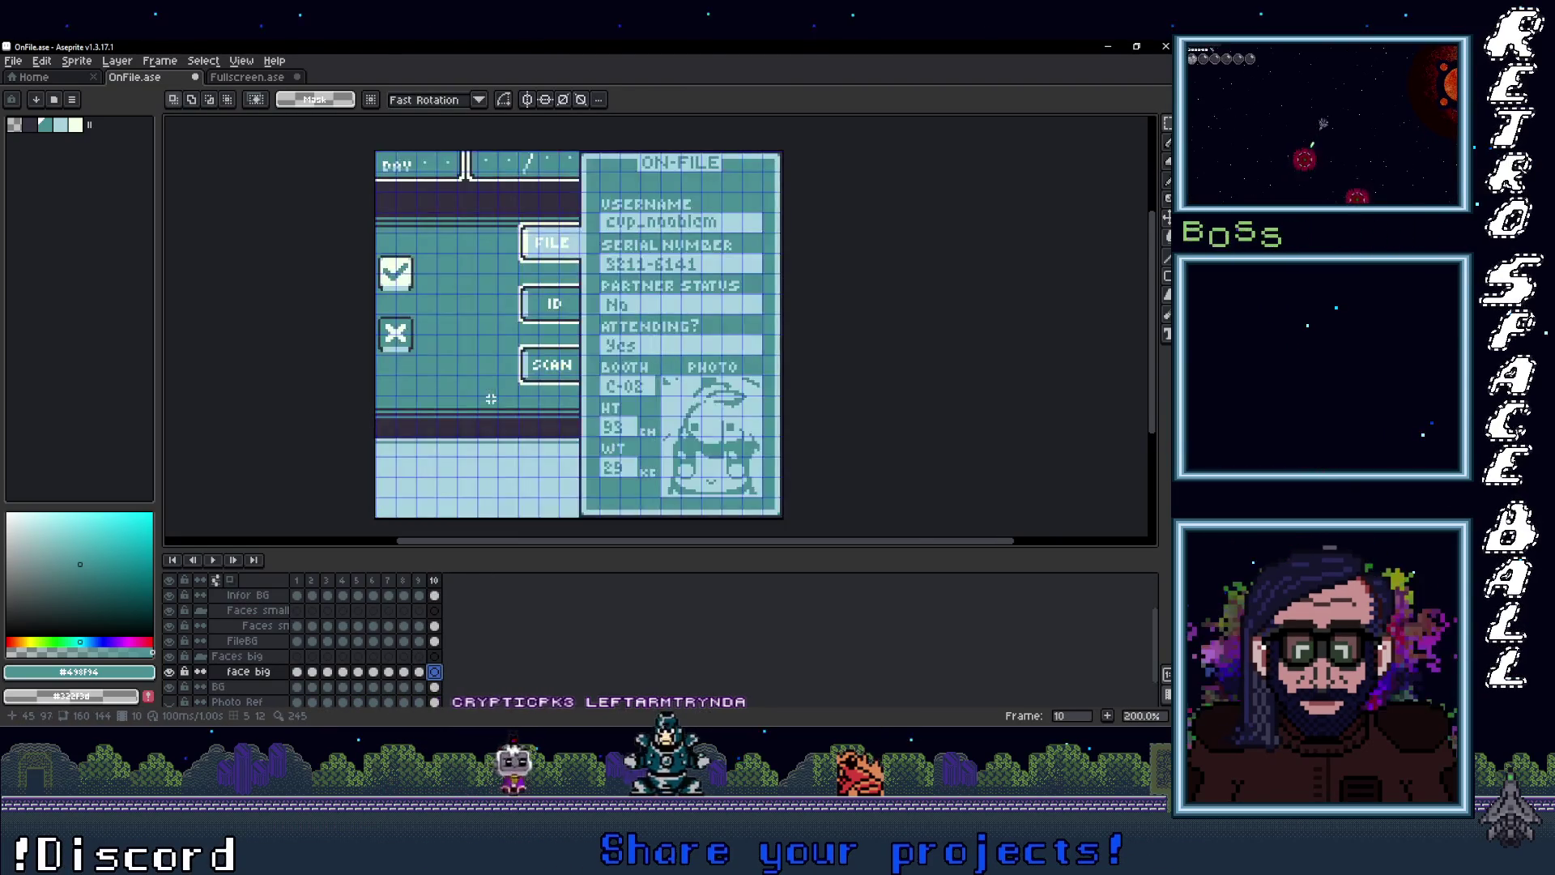
Step: Paste the face and drop it across the card's left panel
key(ctrl+v)
mouse_move(484, 417)
mouse_down()
mouse_move(381, 420)
mouse_move(396, 419)
mouse_up()
scroll(486, 437, down, 3)
scroll(497, 458, up, 2)
scroll(567, 438, down, 1)
scroll(578, 429, up, 1)
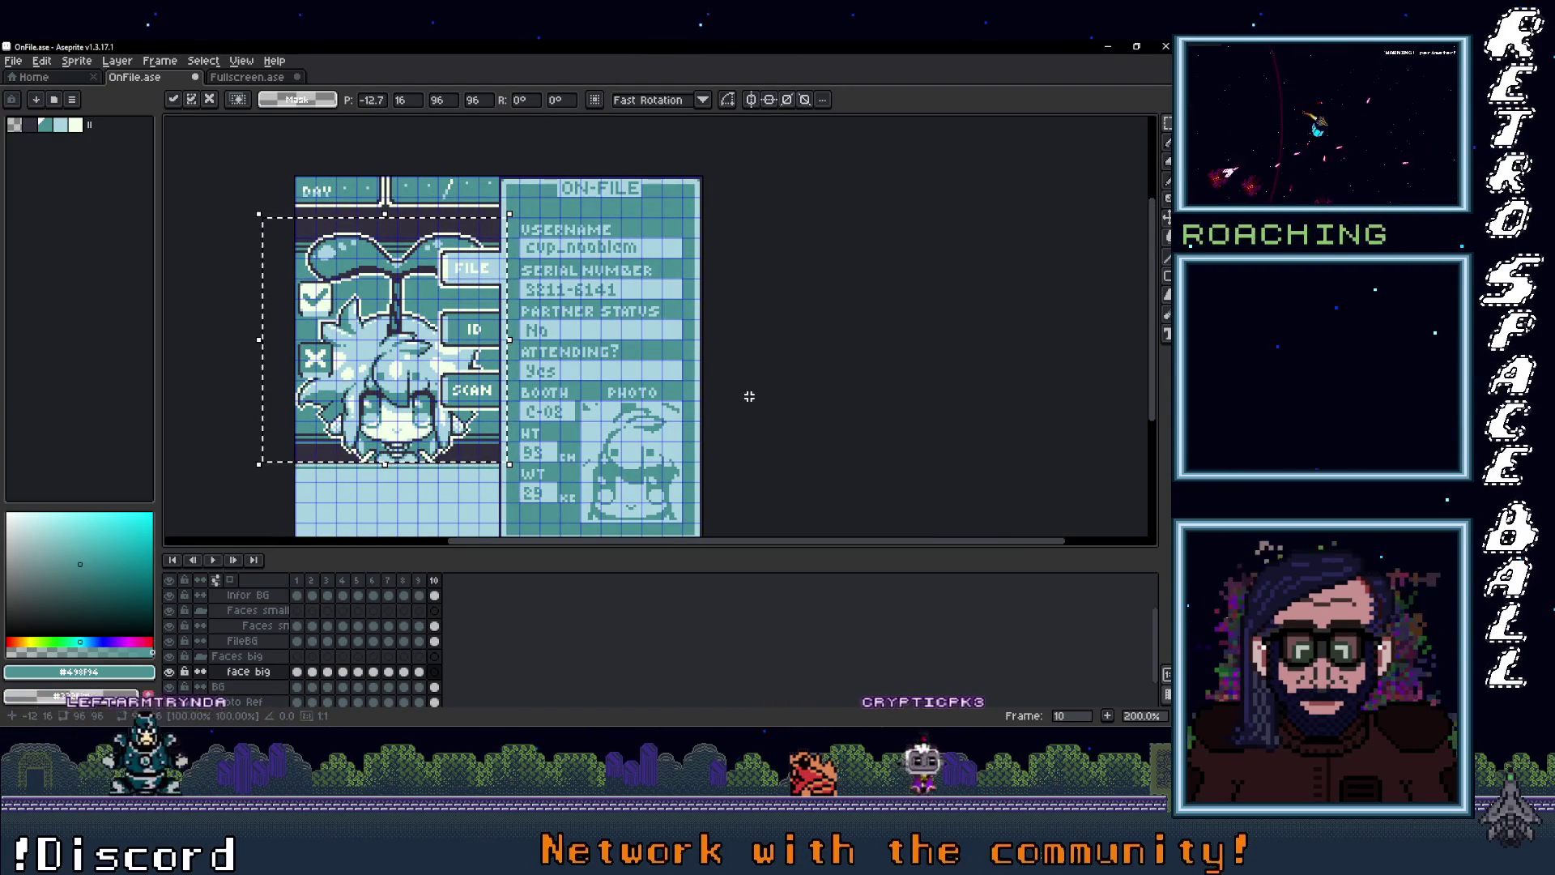
click(749, 396)
scroll(584, 407, down, 1)
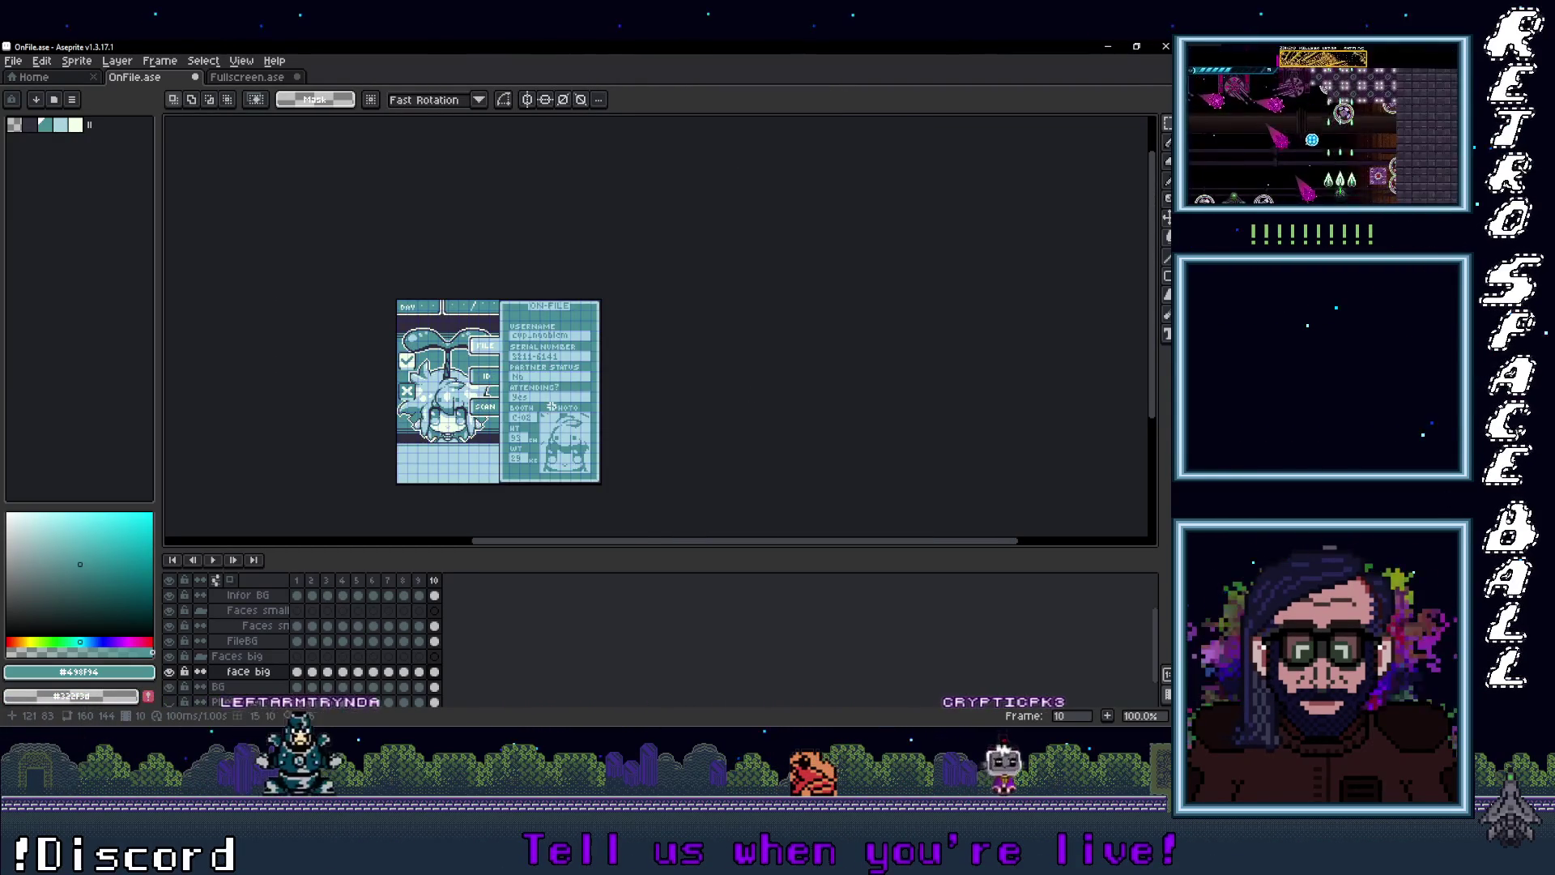
scroll(552, 406, up, 1)
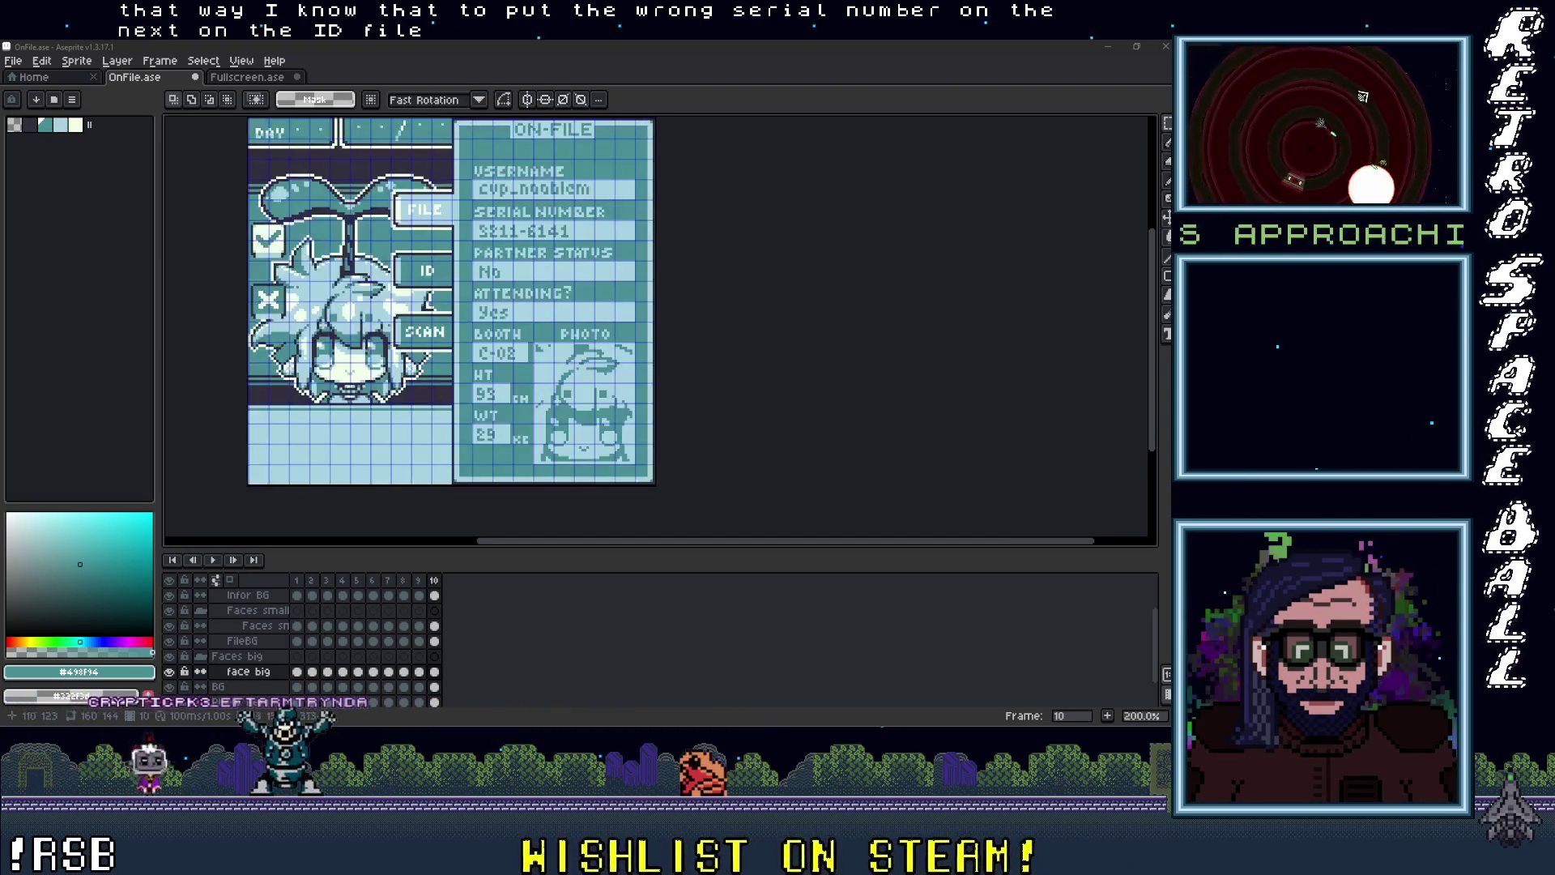
click(419, 583)
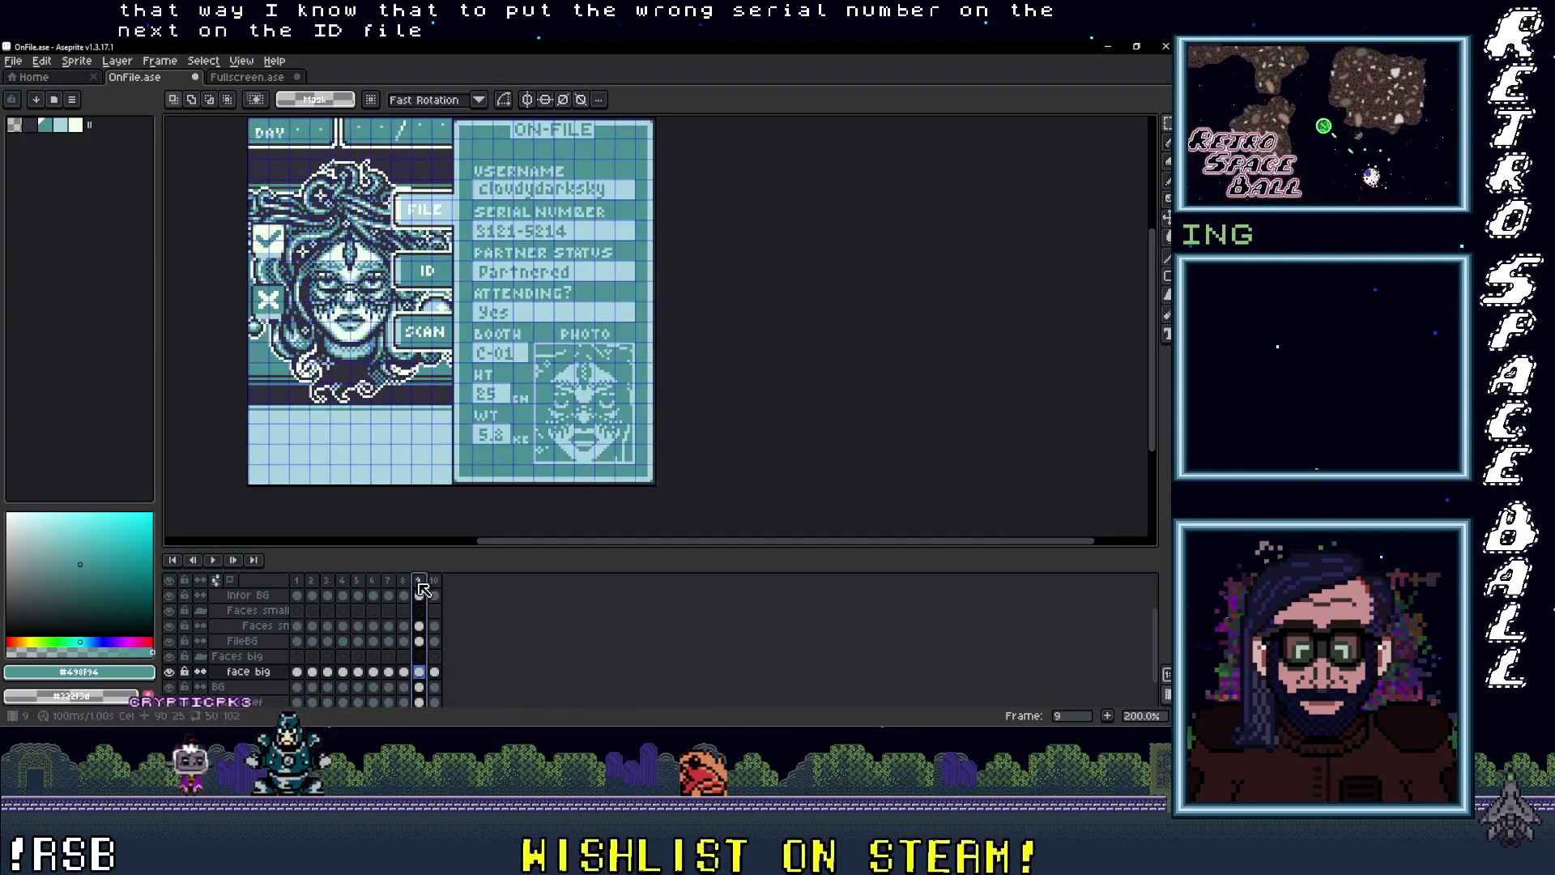
Step: Return to frame 10 and add a new frame 11
click(15, 61)
key(Escape)
click(434, 582)
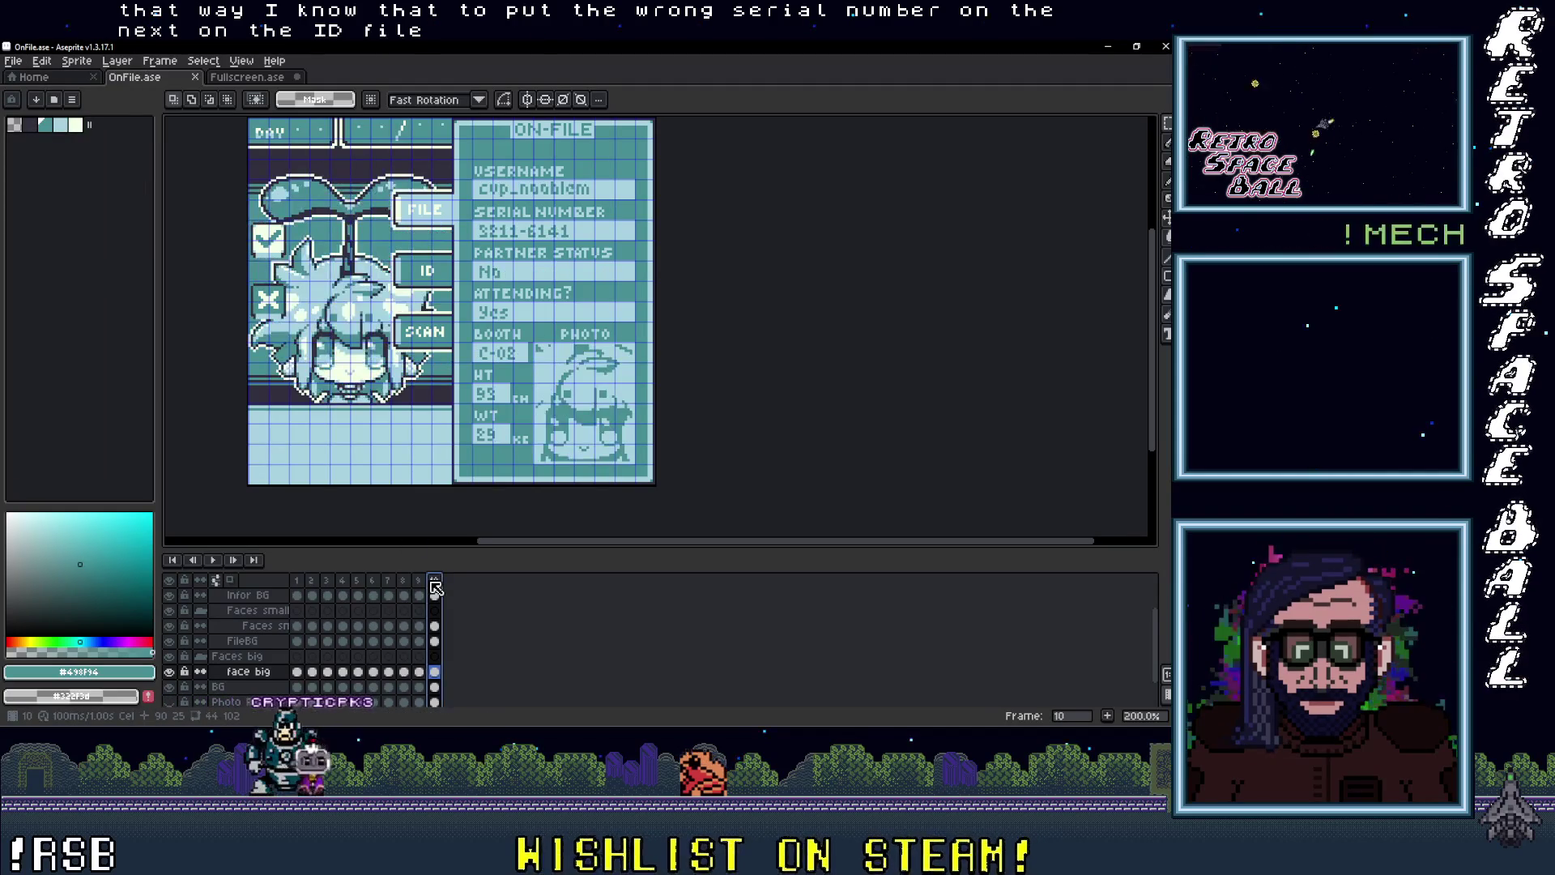
click(458, 608)
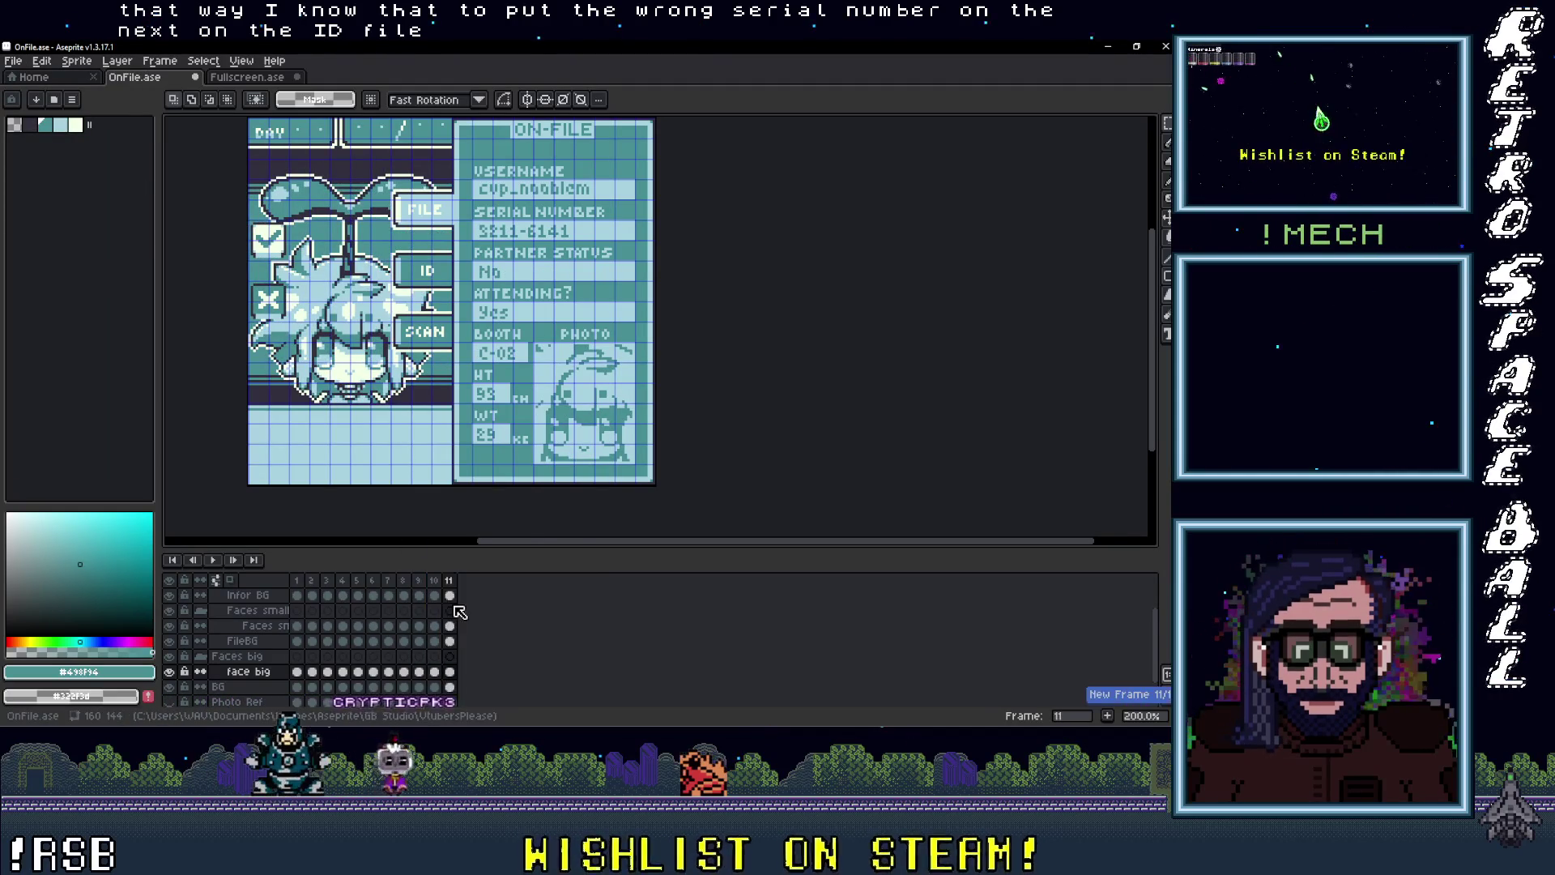
Step: Delete the small and big face cels in frame 11, then switch to GB Studio
scroll(461, 628, up, 1)
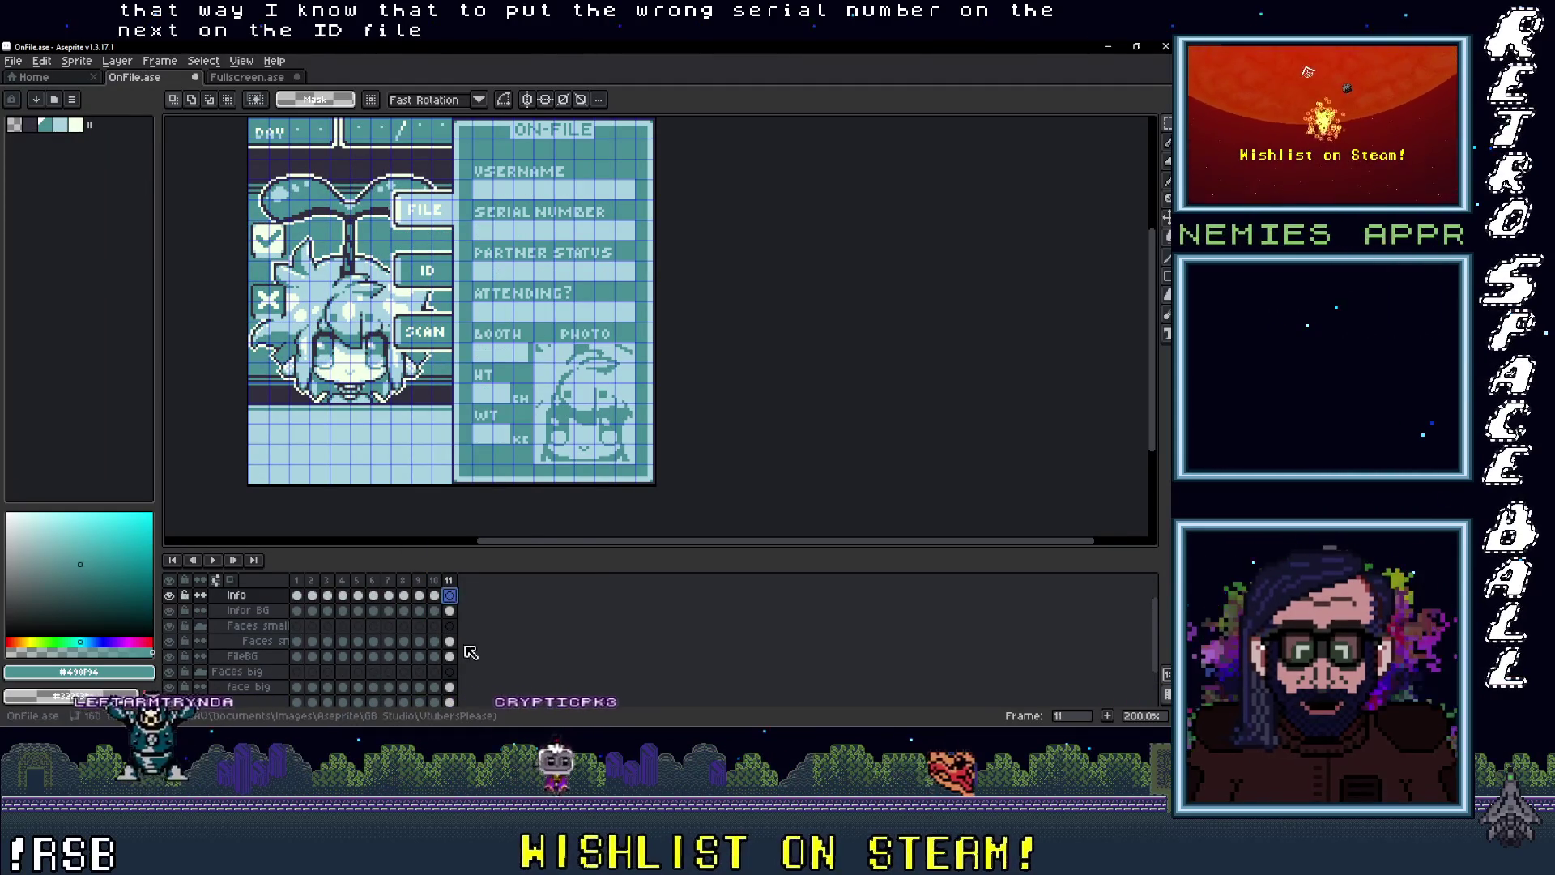
click(449, 641)
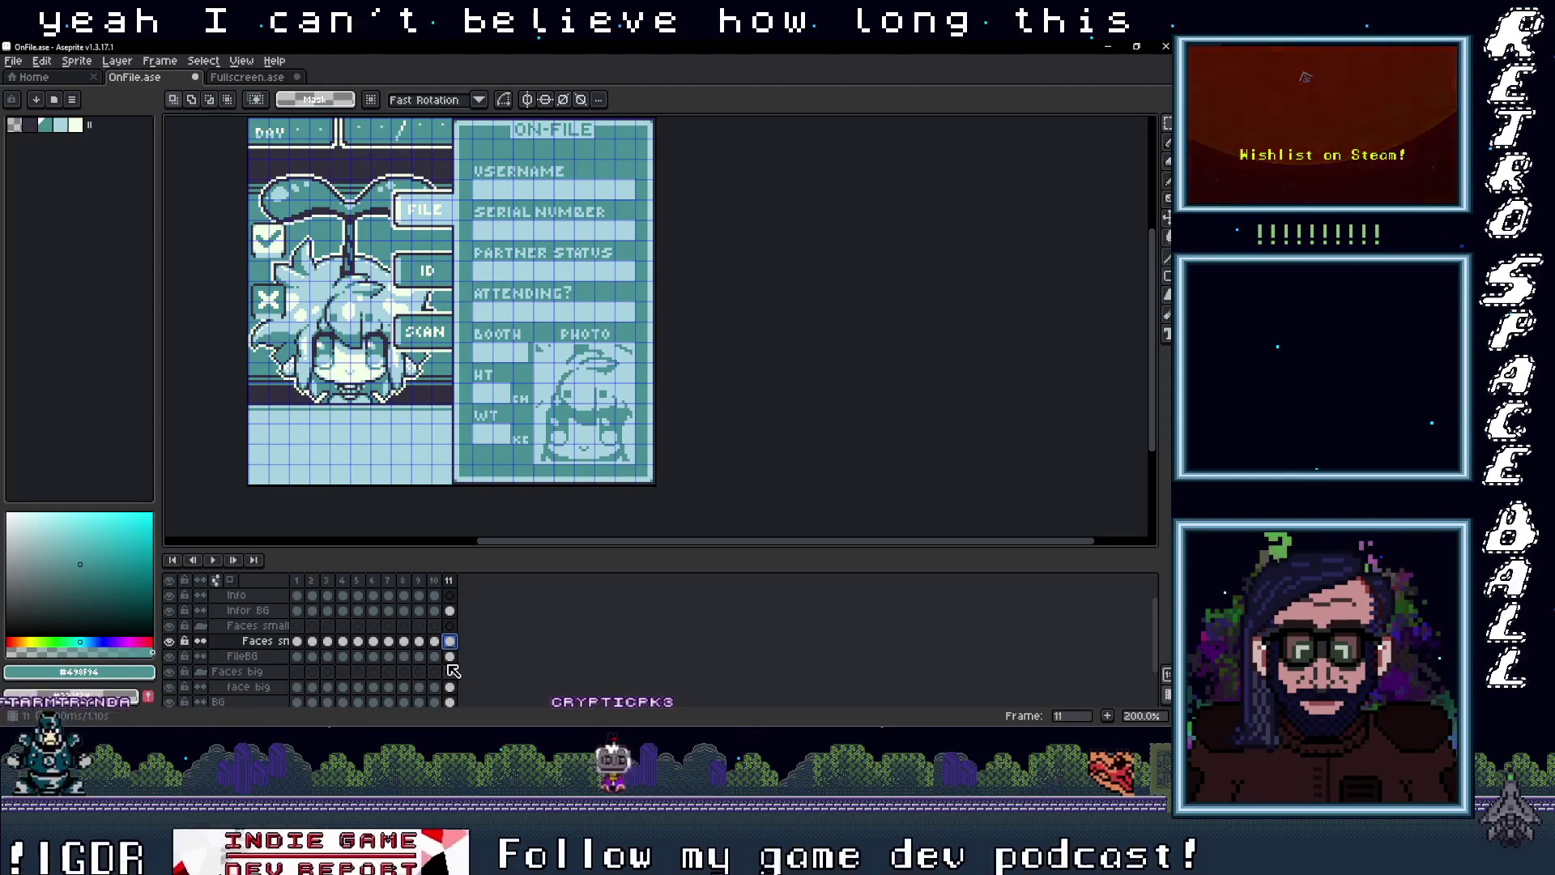
scroll(453, 671, down, 2)
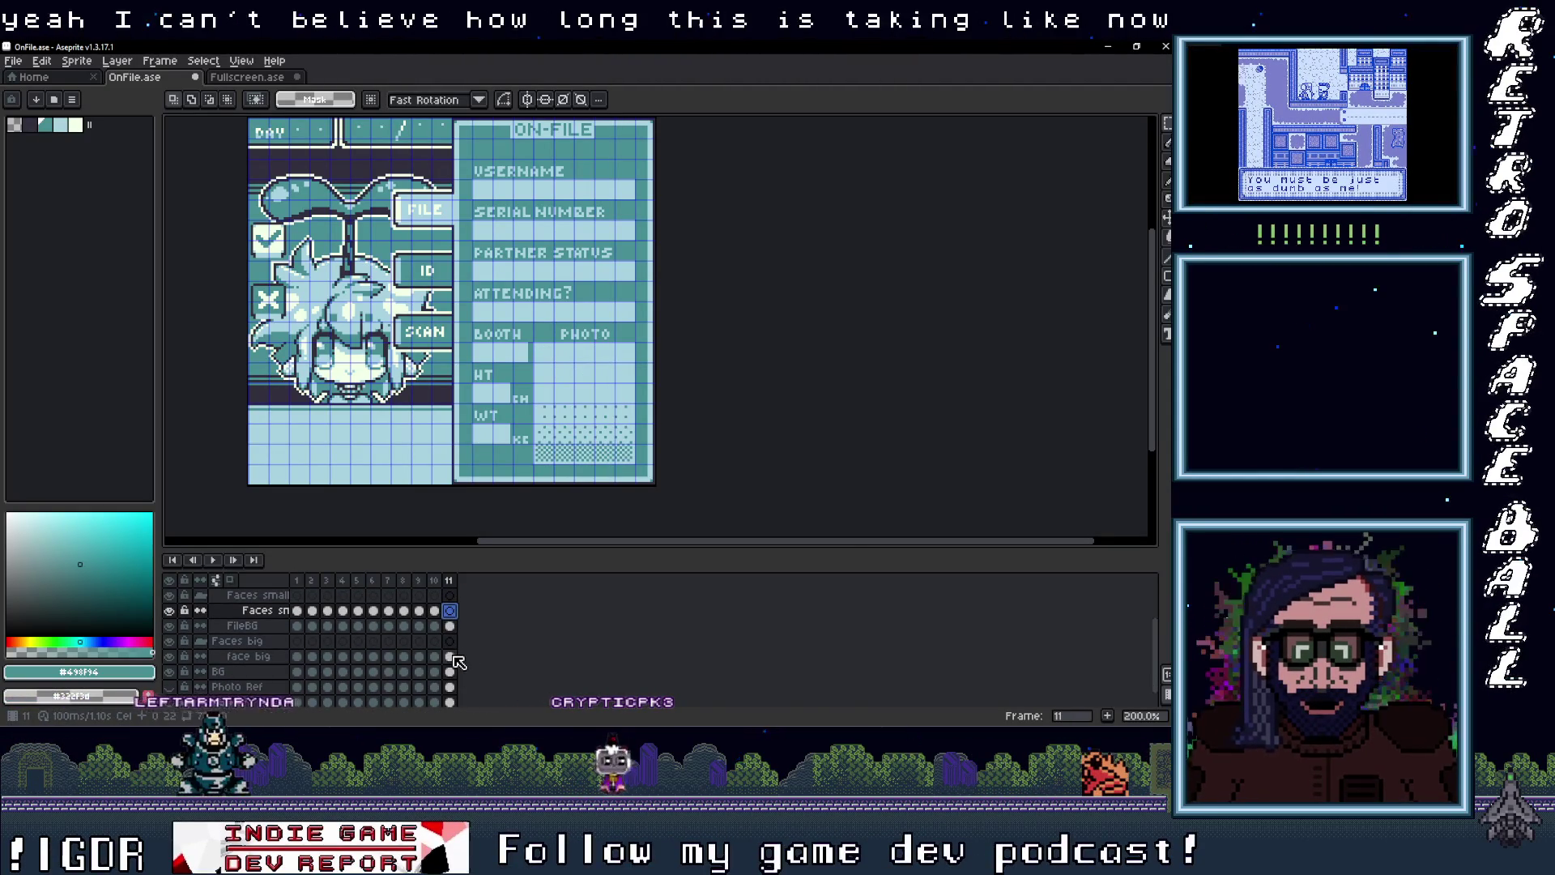
click(451, 656)
key(Delete)
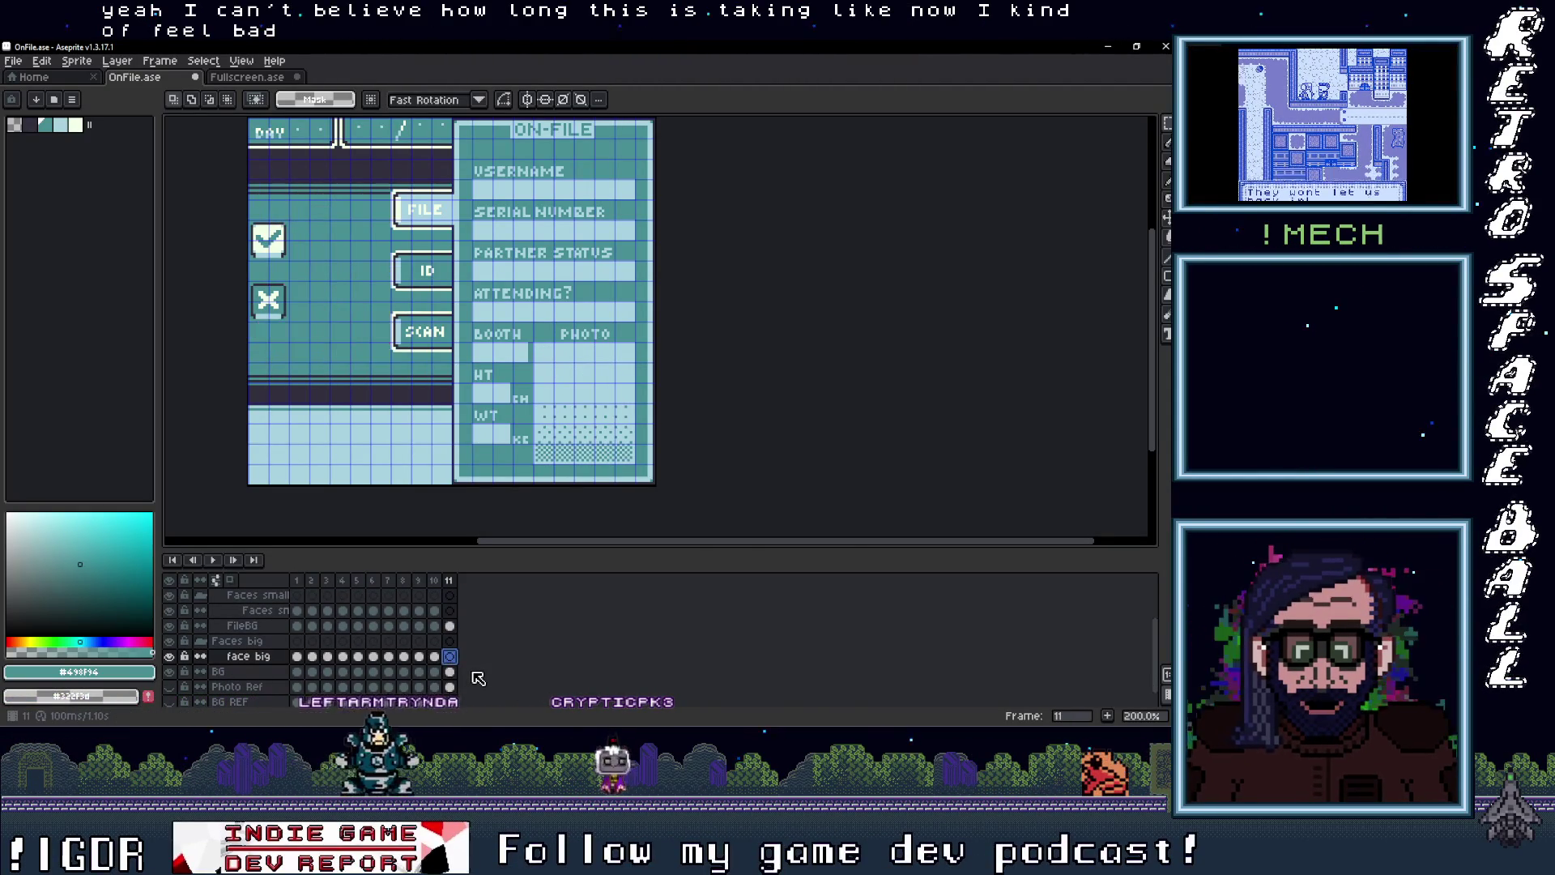
scroll(437, 672, up, 3)
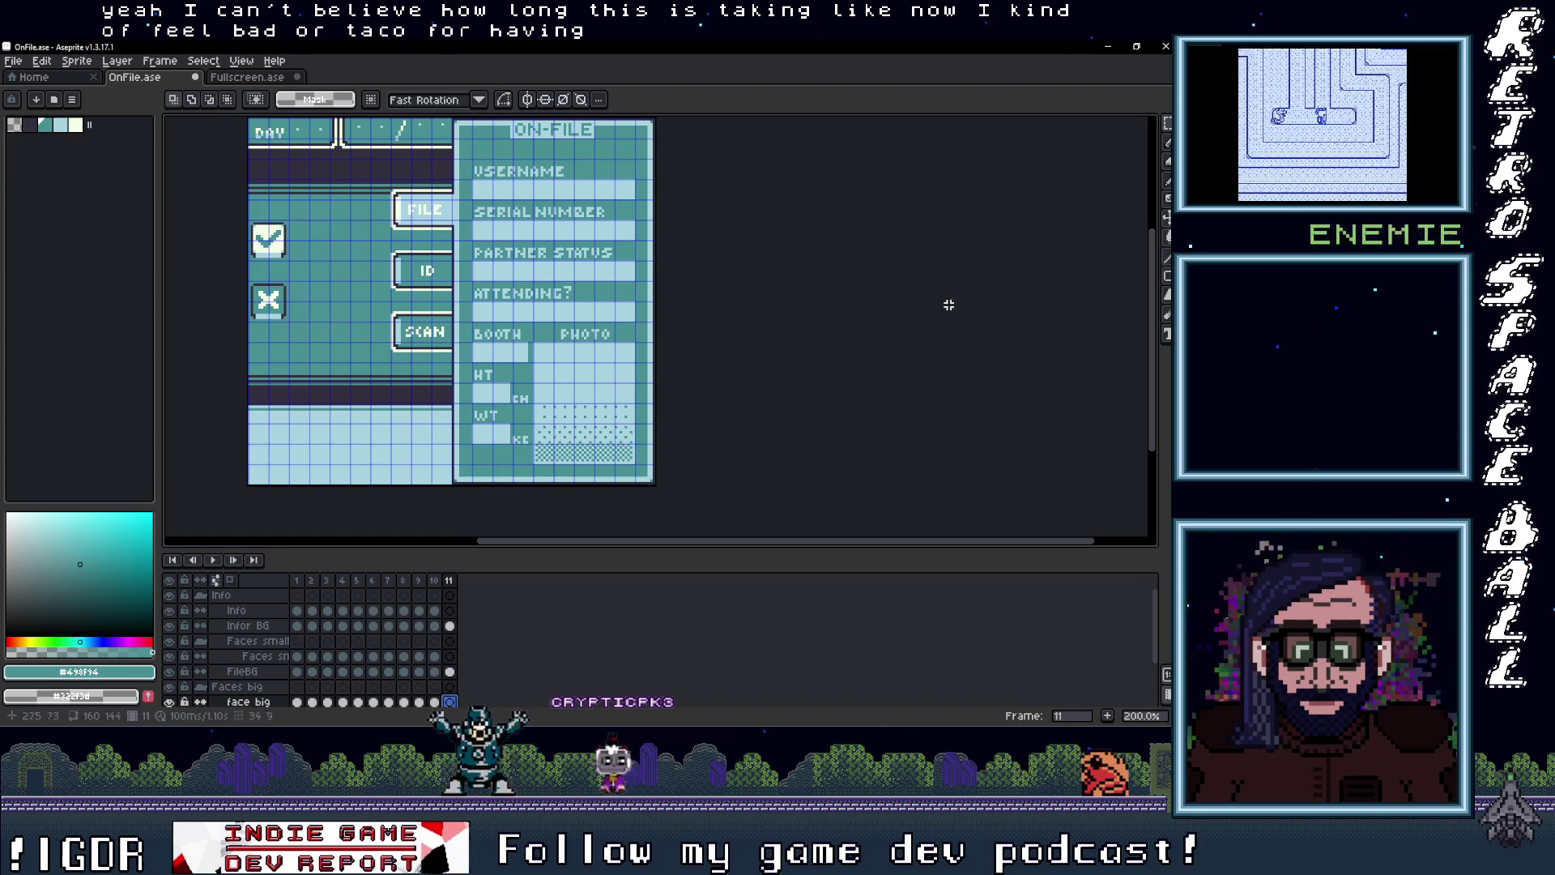
key(alt+Tab)
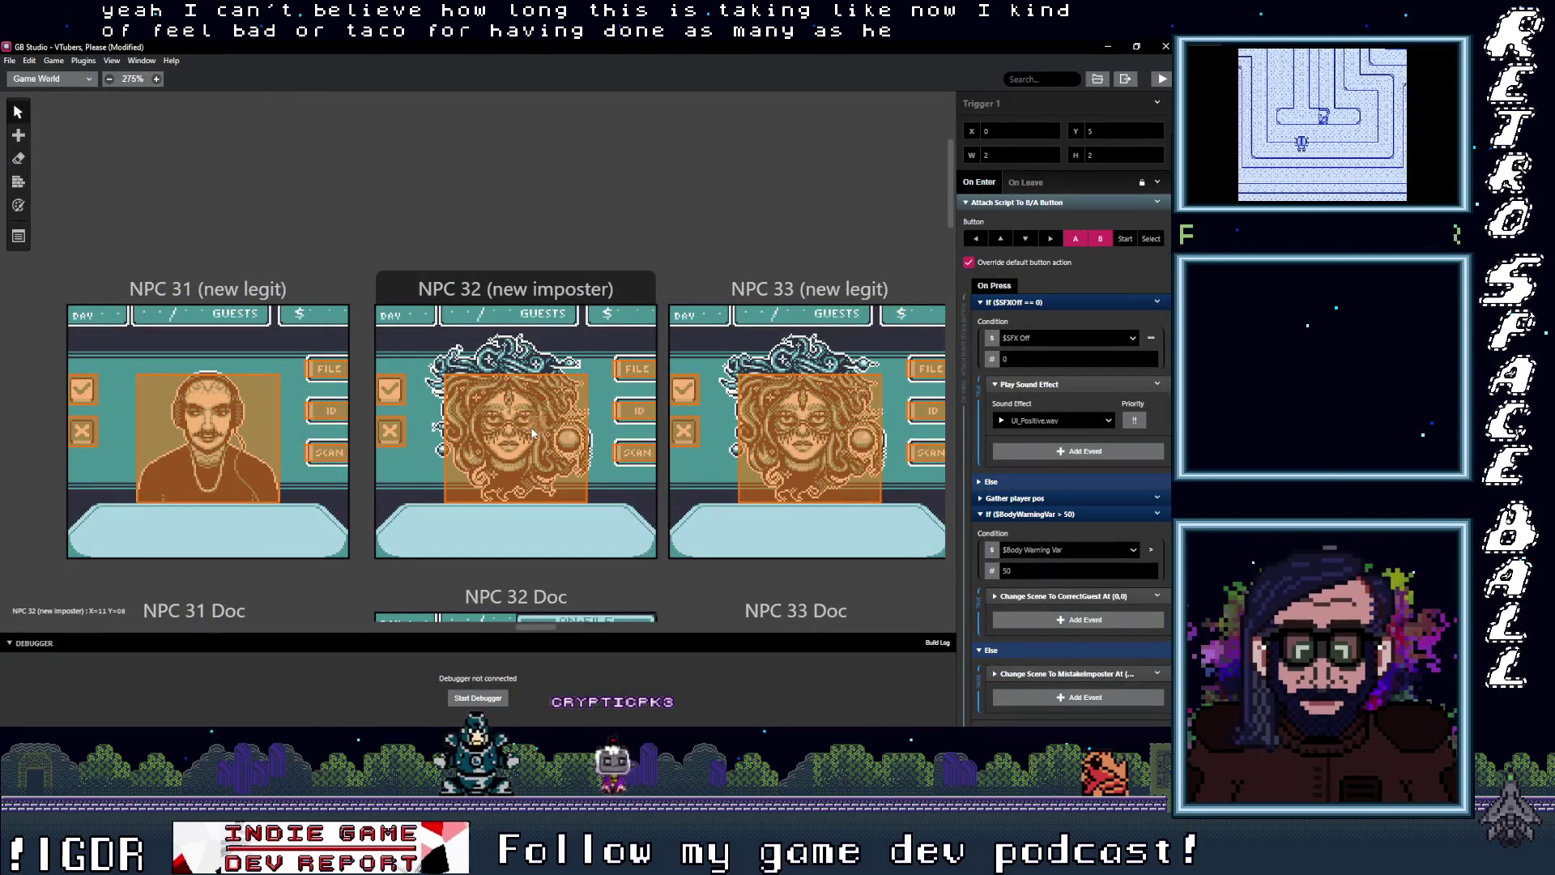
Step: Scroll across GB Studio's NPC 31–33 scenes, then switch back to Aseprite
scroll(532, 434, down, 5)
scroll(839, 498, left, 10)
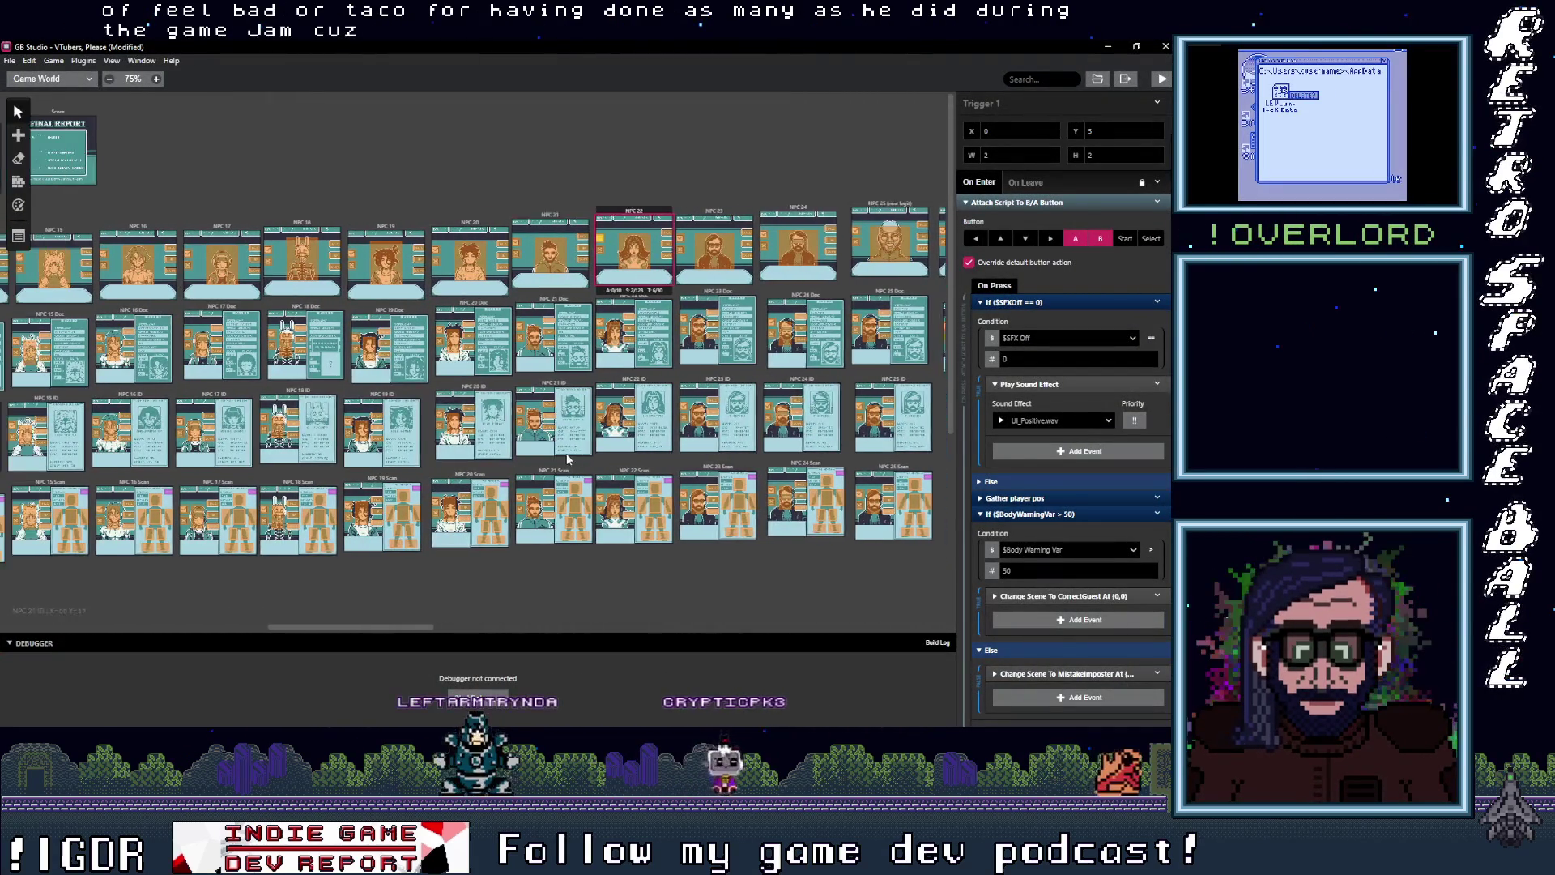
scroll(567, 459, left, 4)
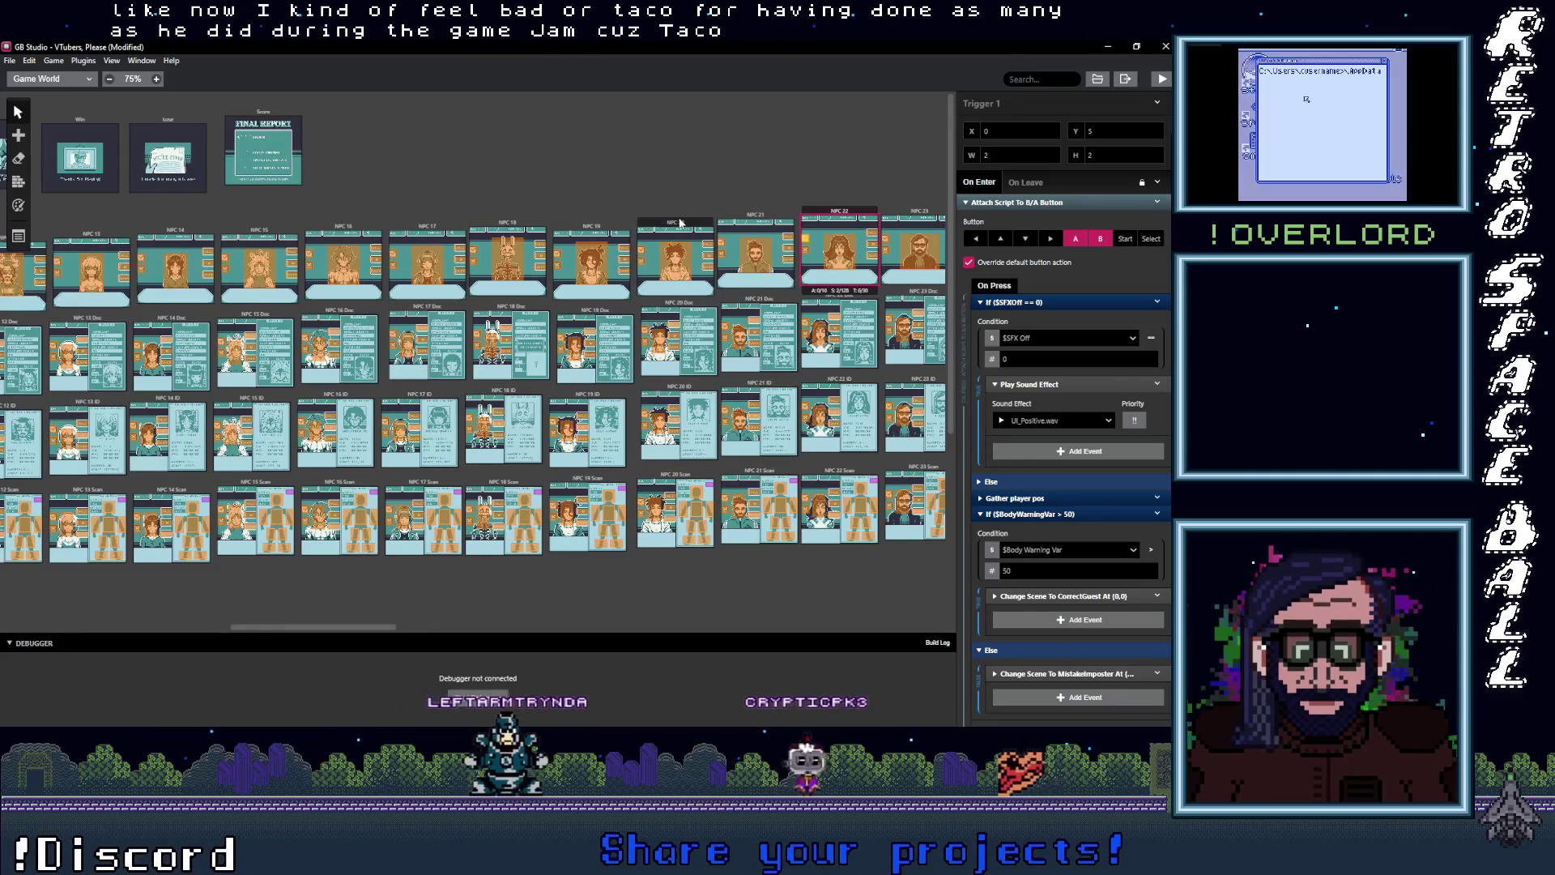
scroll(412, 307, left, 8)
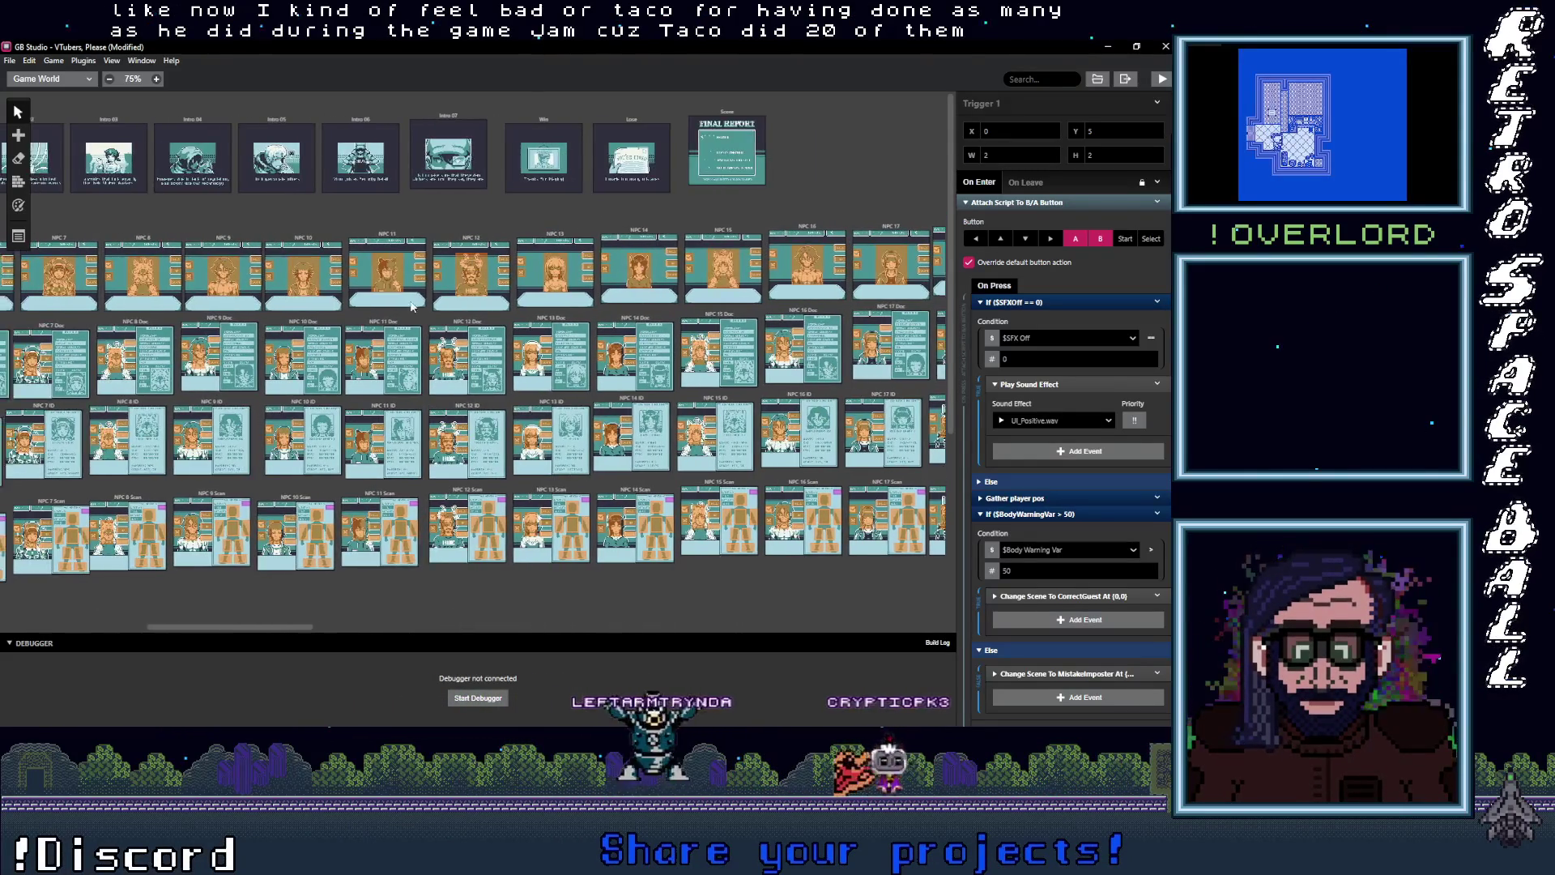
scroll(322, 226, down, 1)
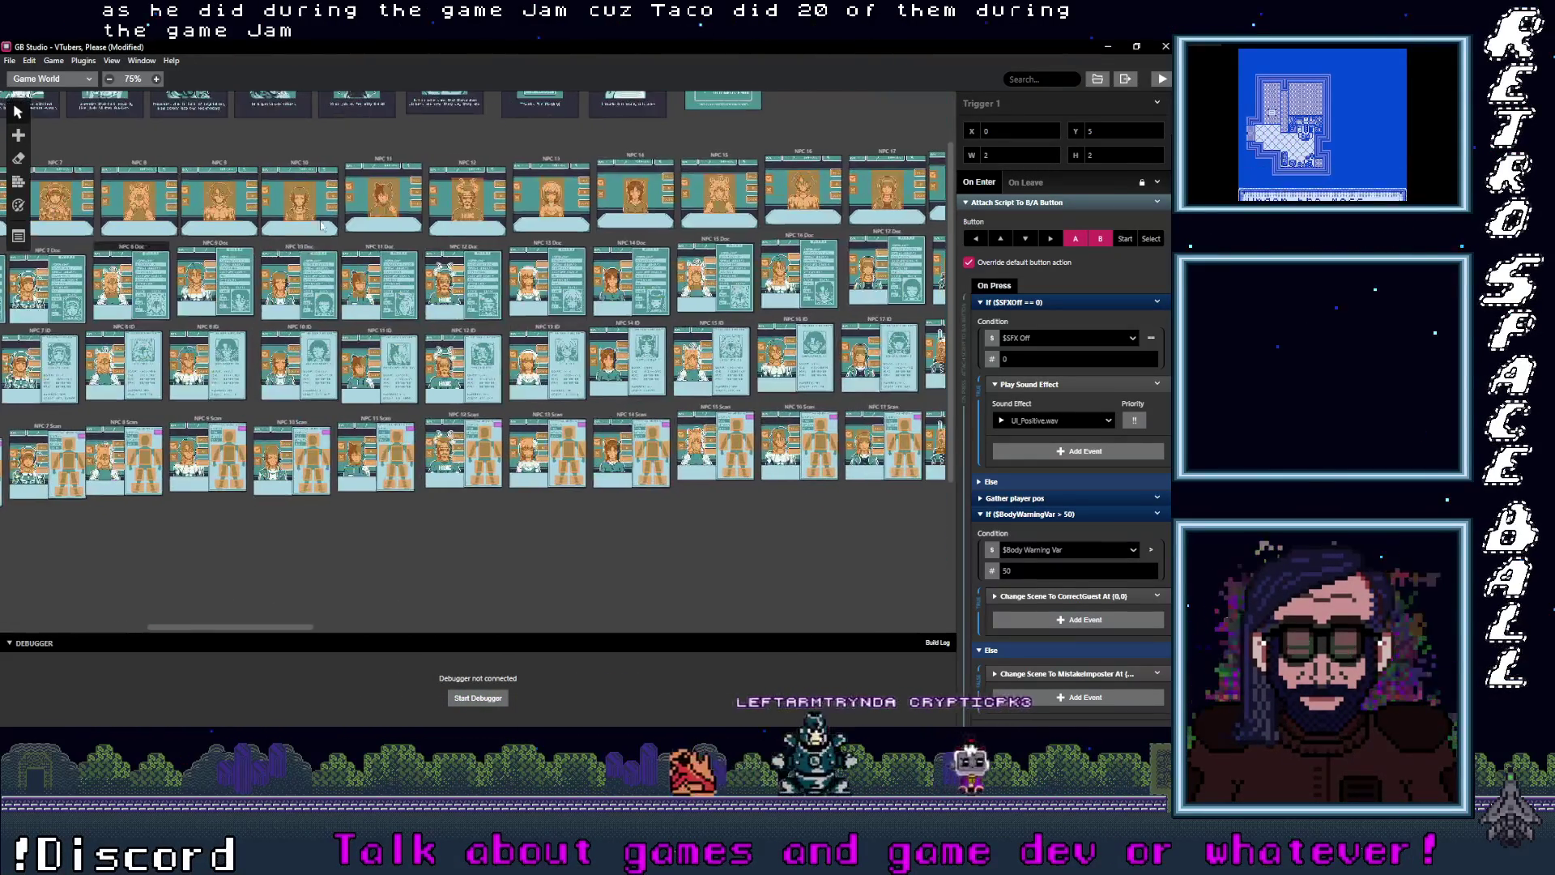
scroll(321, 226, up, 1)
scroll(365, 259, right, 10)
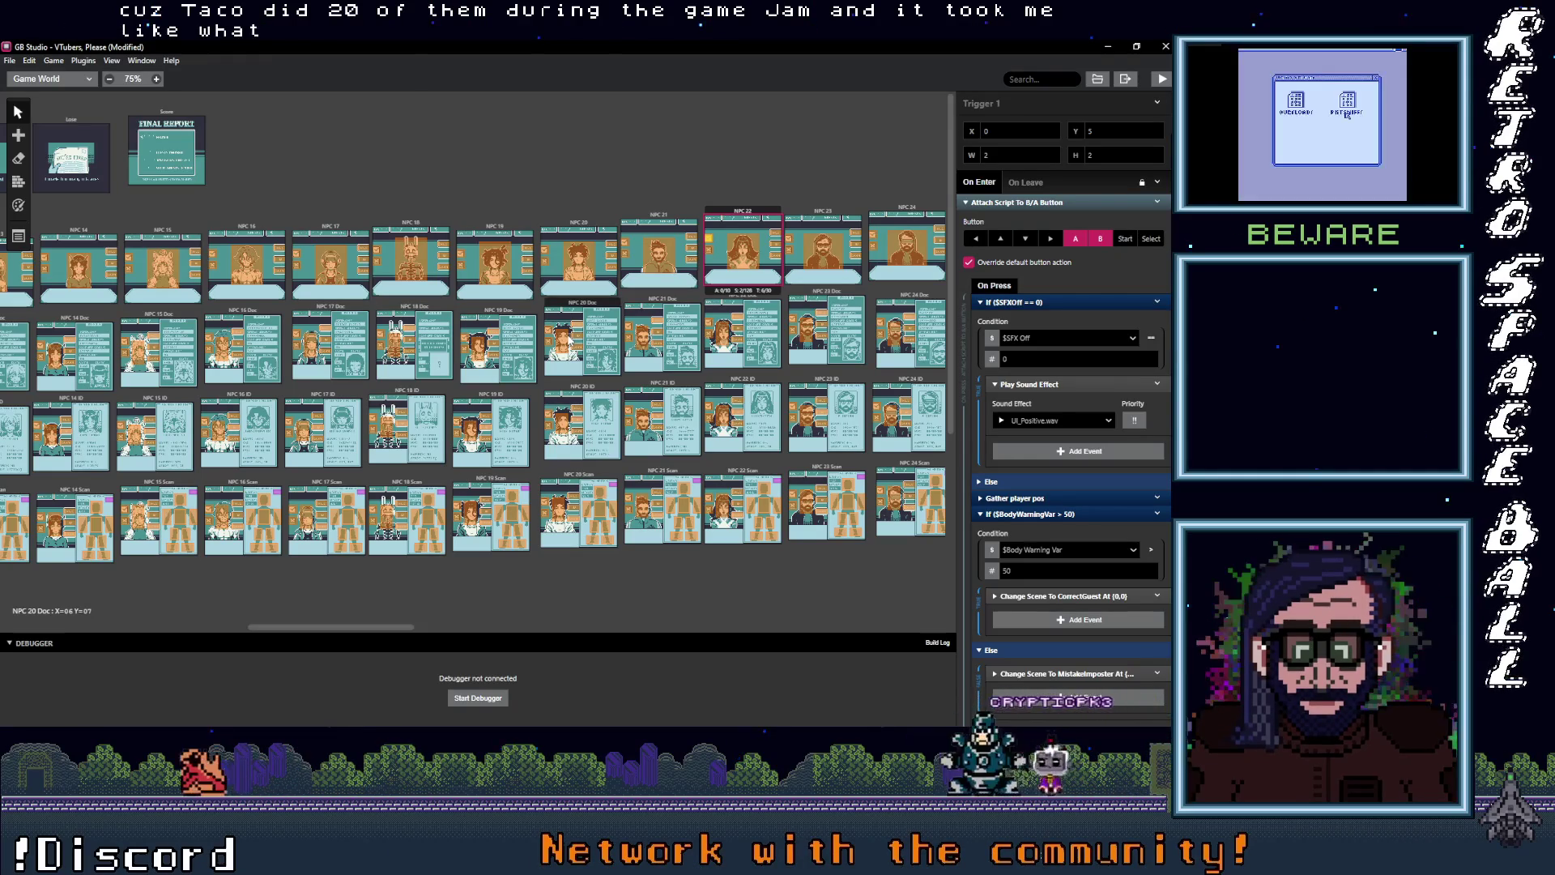
scroll(647, 286, right, 3)
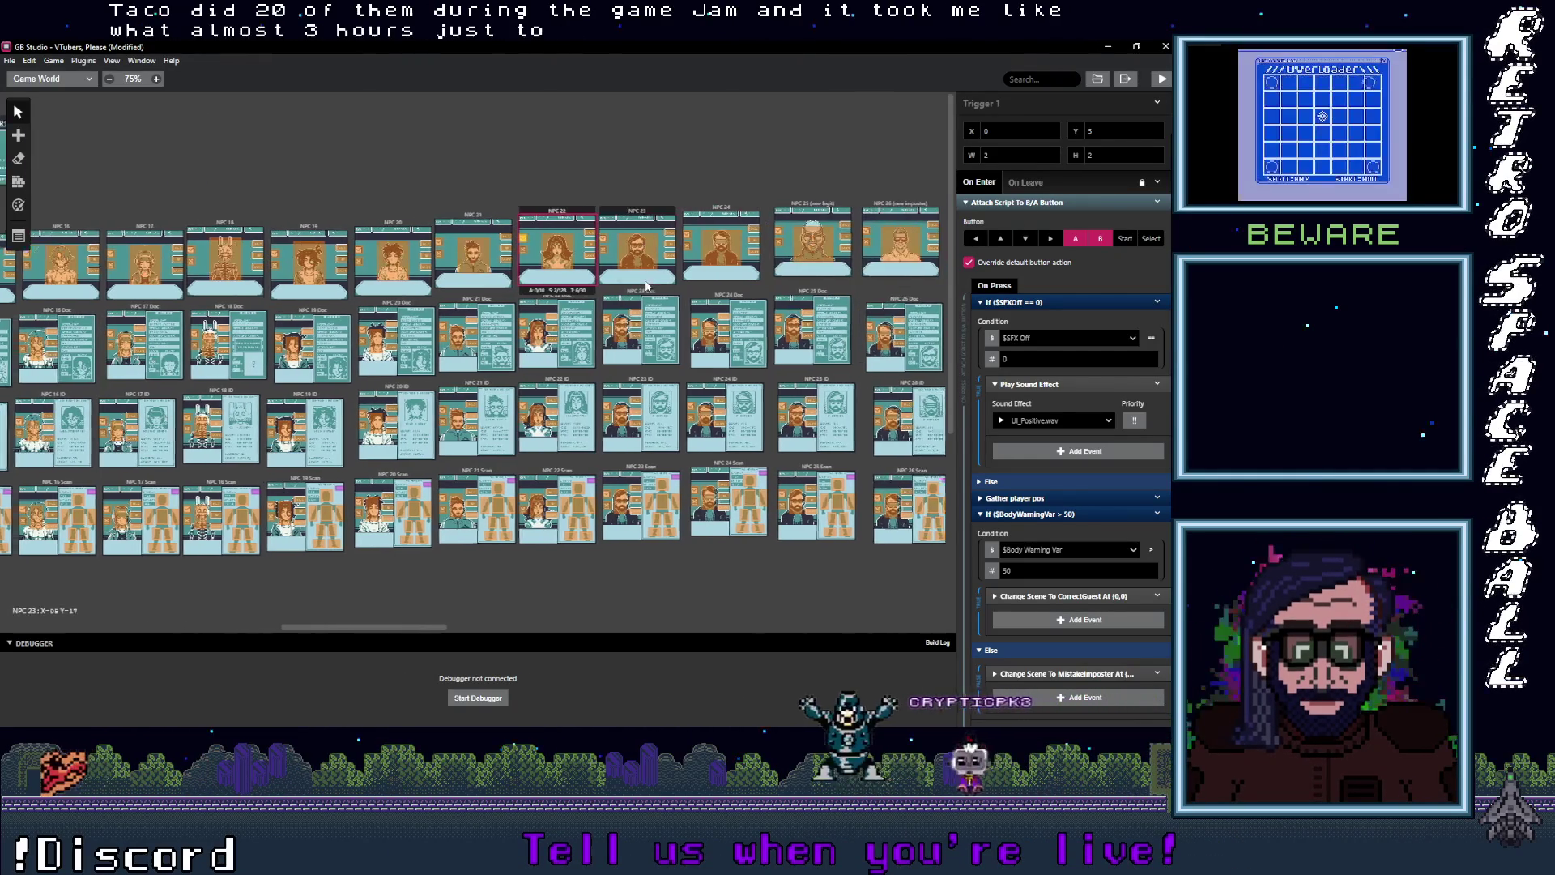
scroll(647, 286, right, 1)
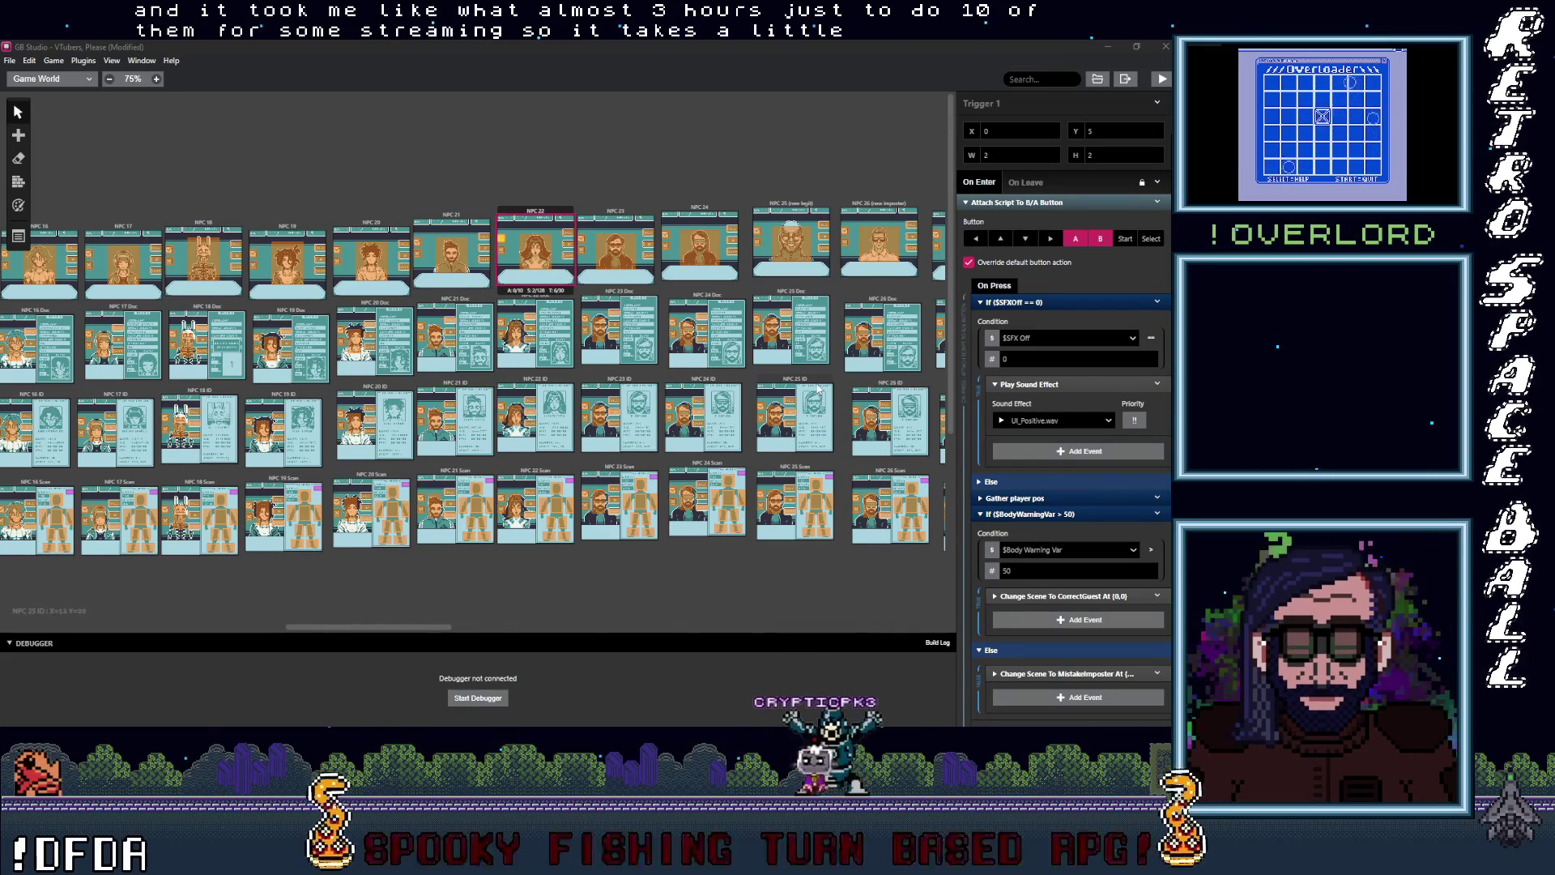
scroll(819, 389, right, 5)
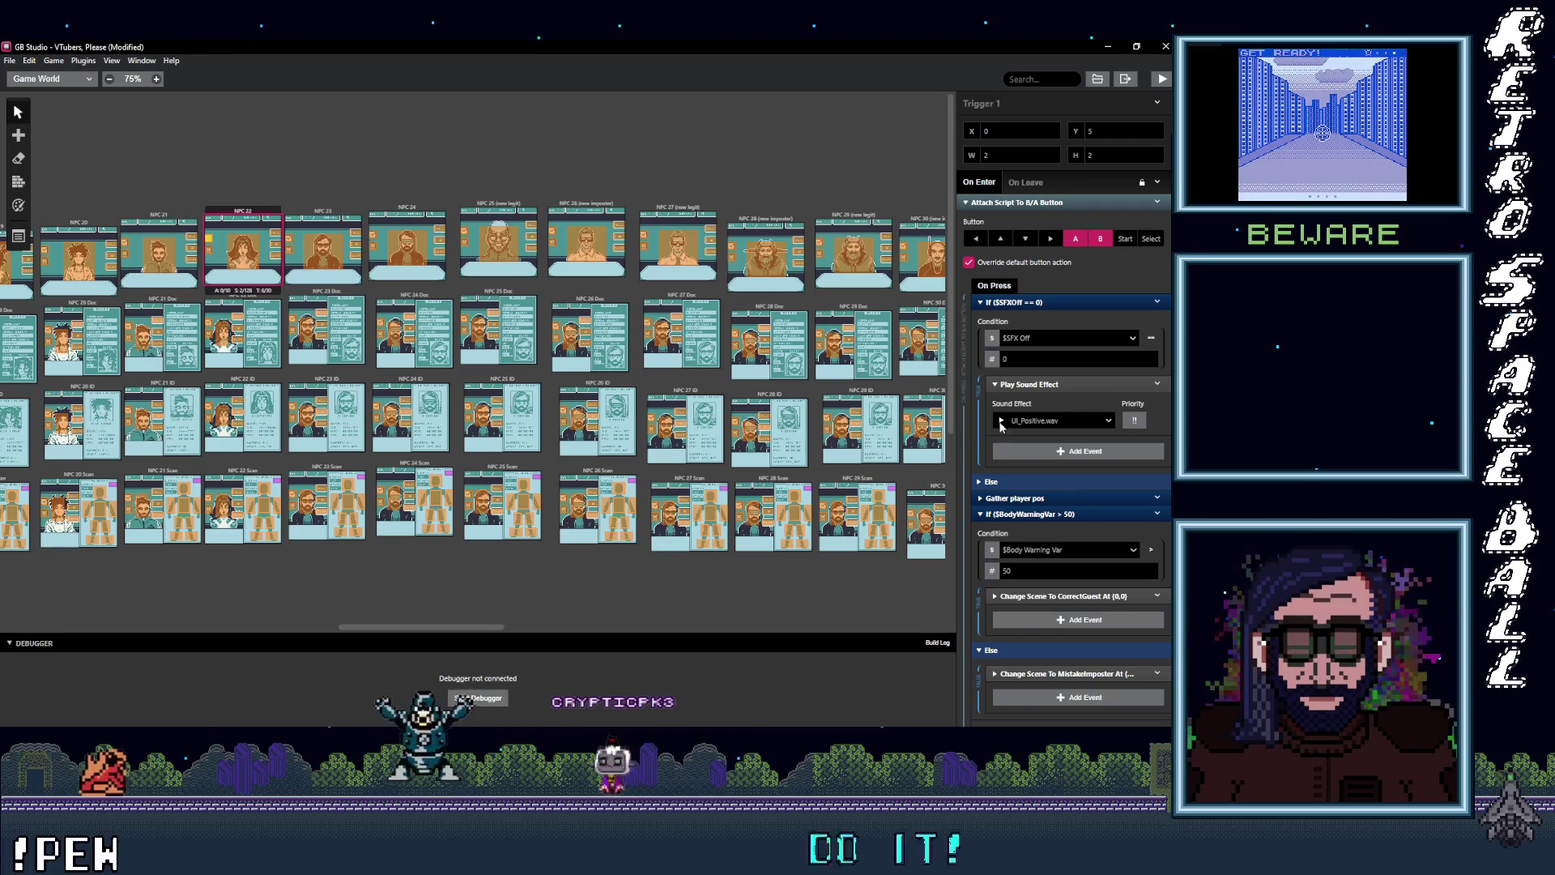
key(alt+Tab)
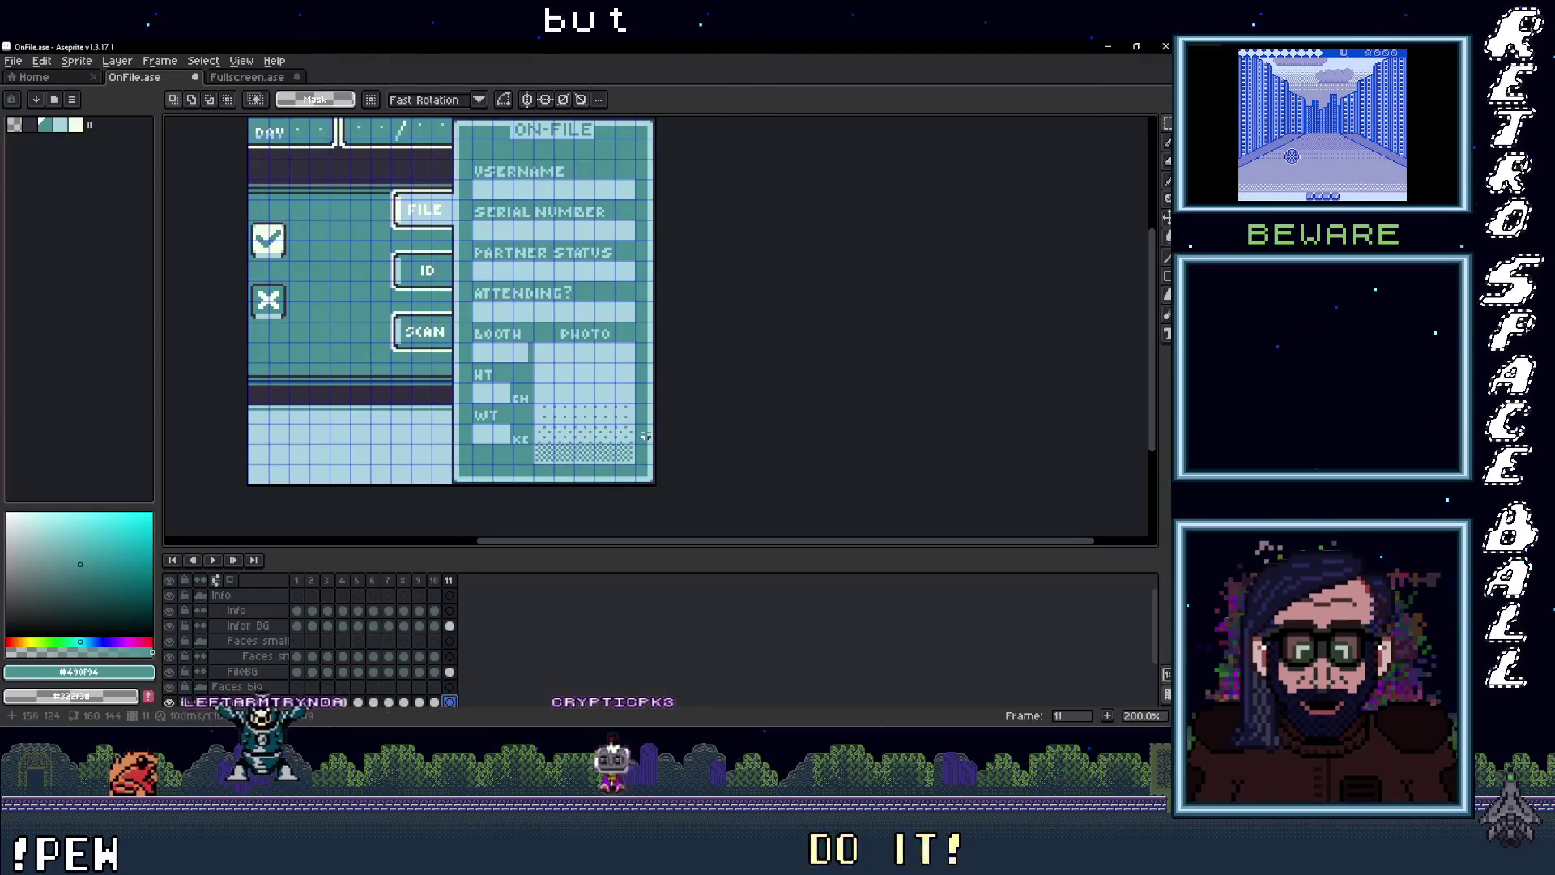
Step: In Fullscreen.ase, go to frame 12 and select the sombrero character
click(233, 82)
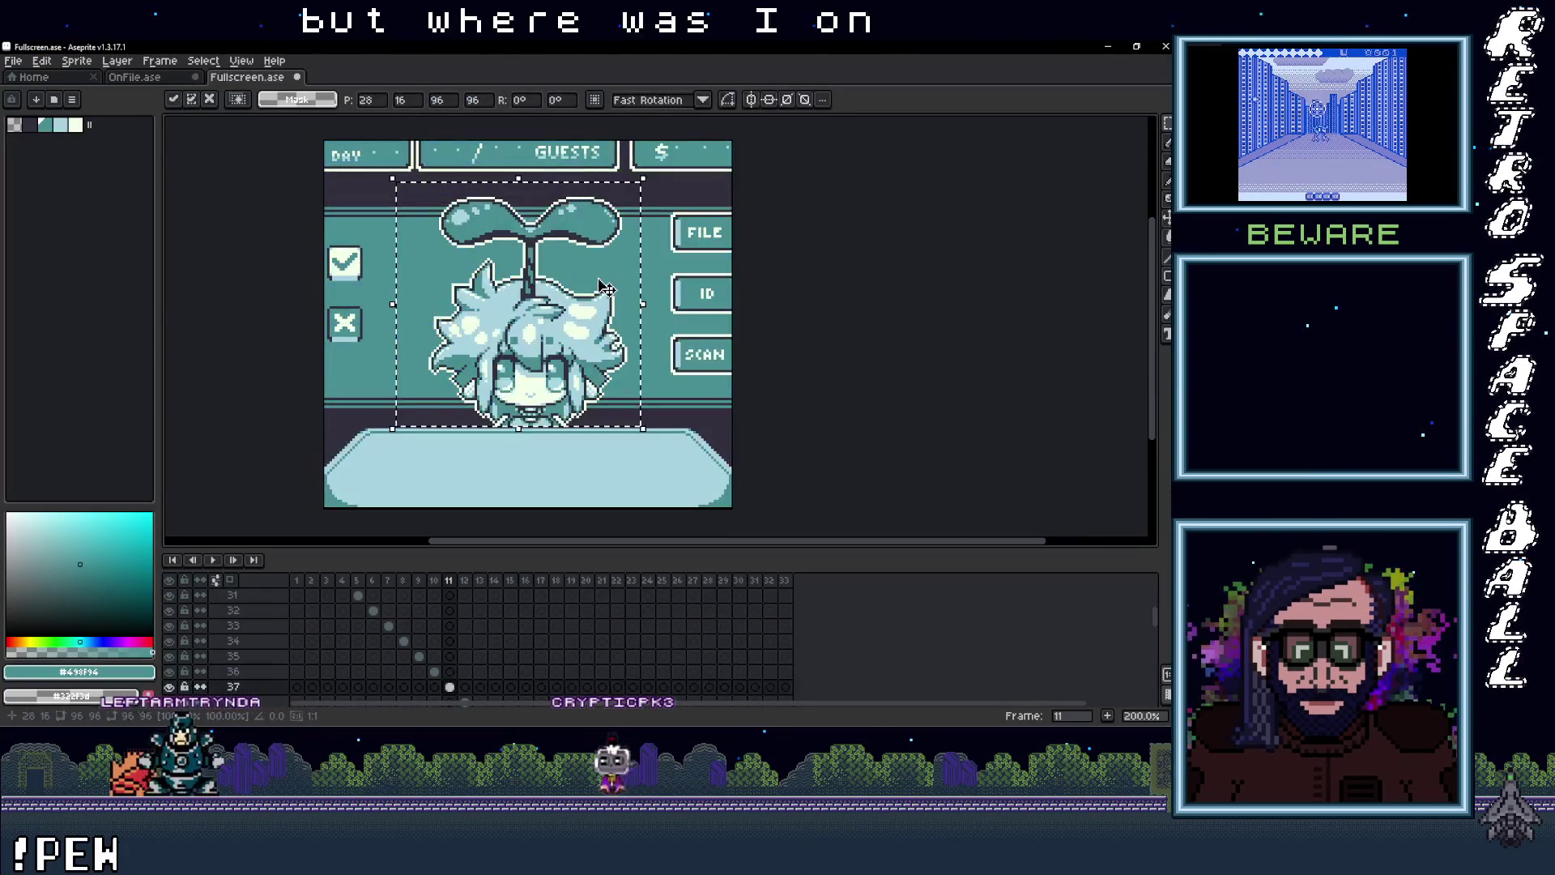
click(470, 580)
scroll(462, 632, down, 2)
click(465, 656)
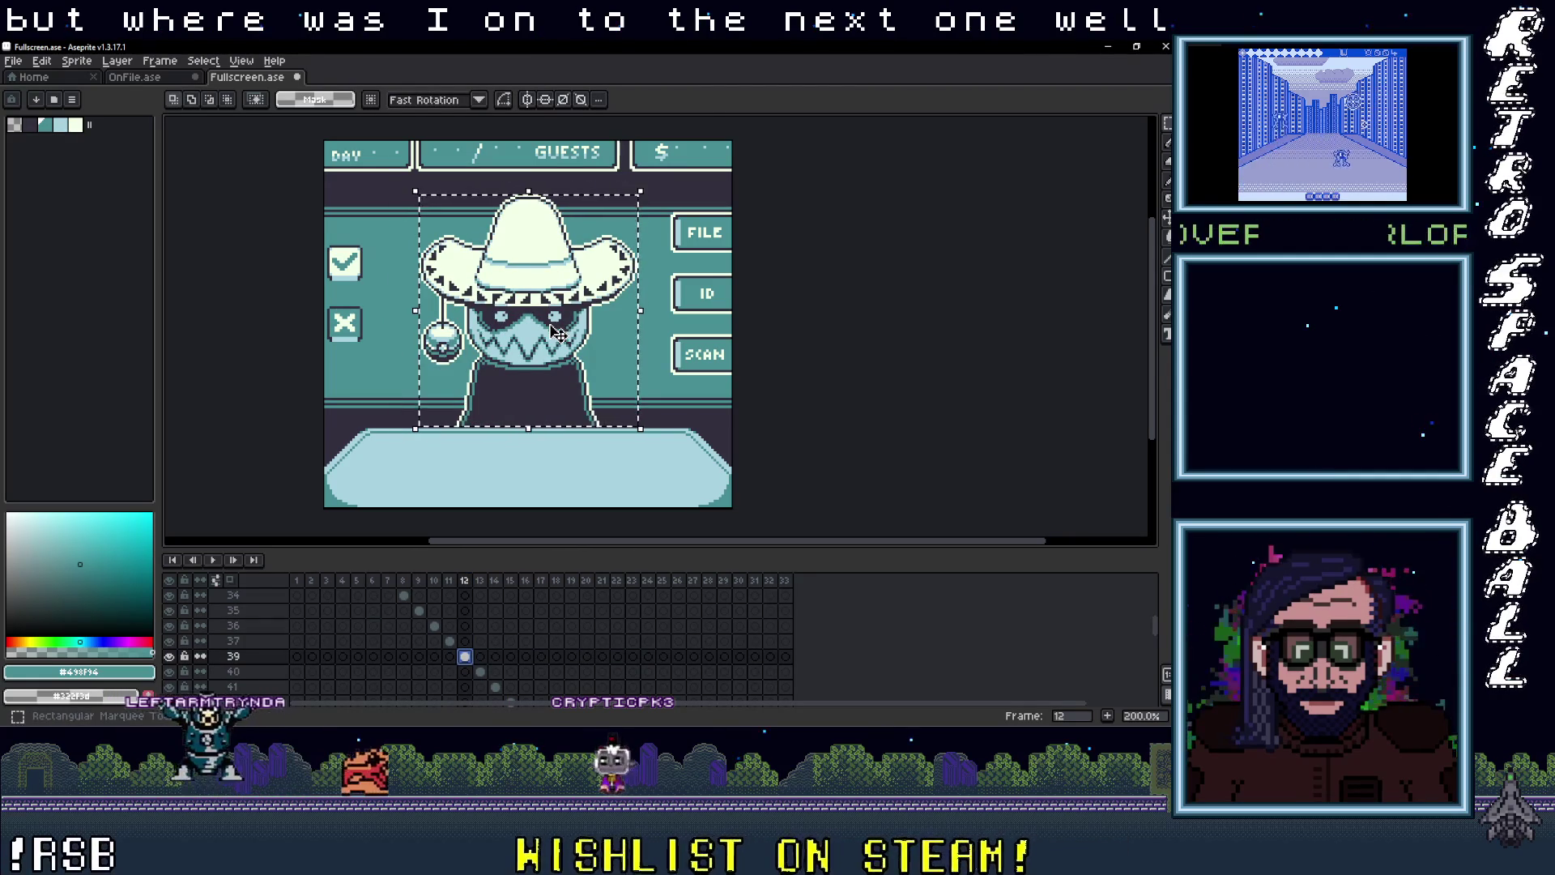
click(496, 254)
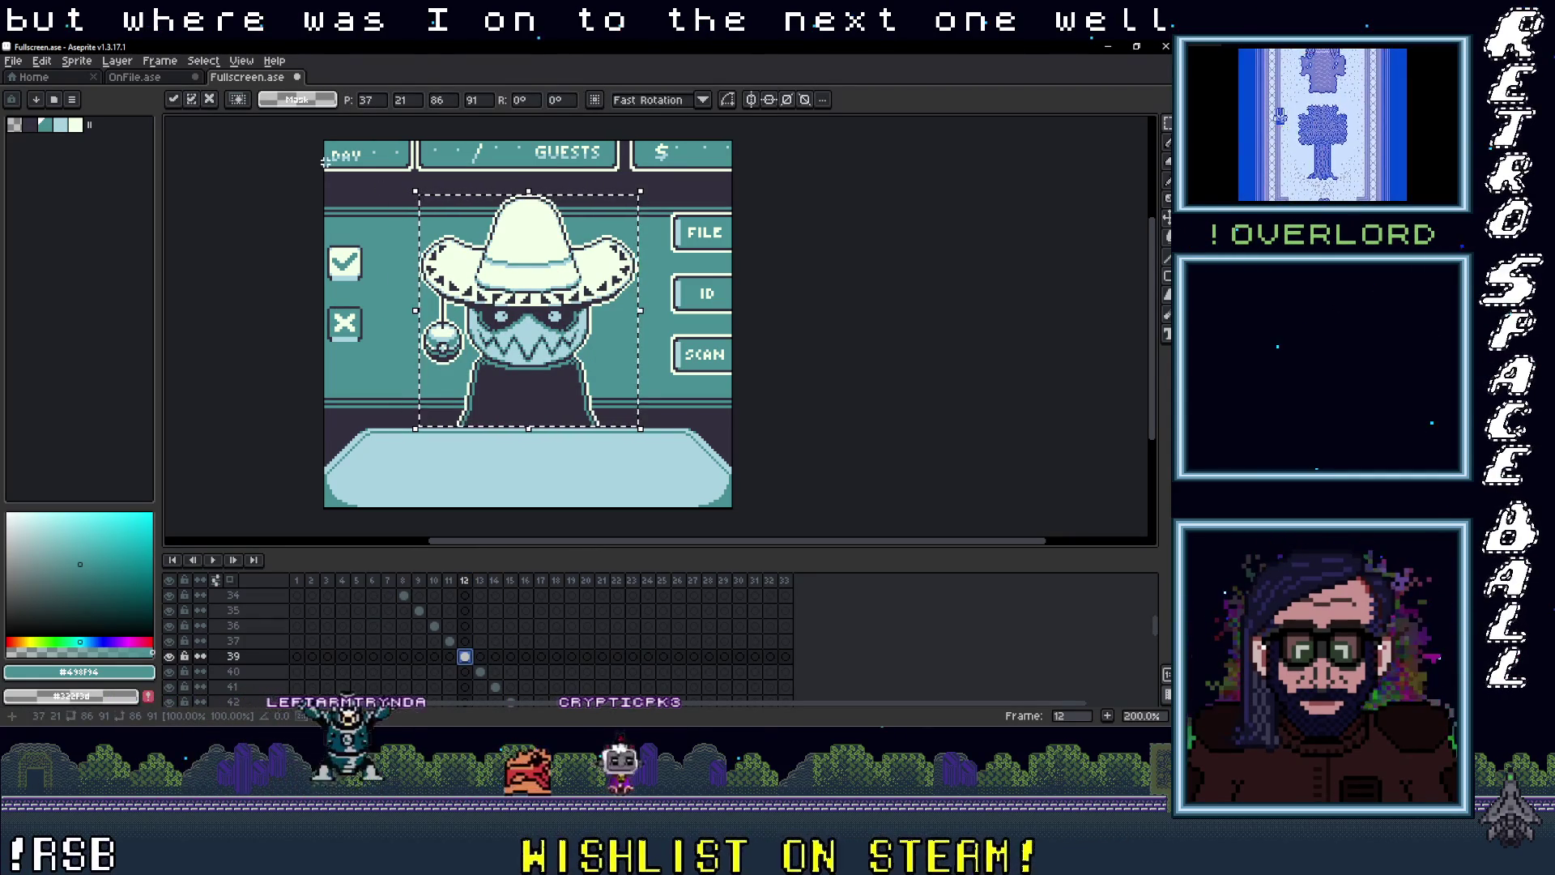
Step: Paste the sombrero character into OnFile.ase, nudge it onto the left panel and commit
click(135, 76)
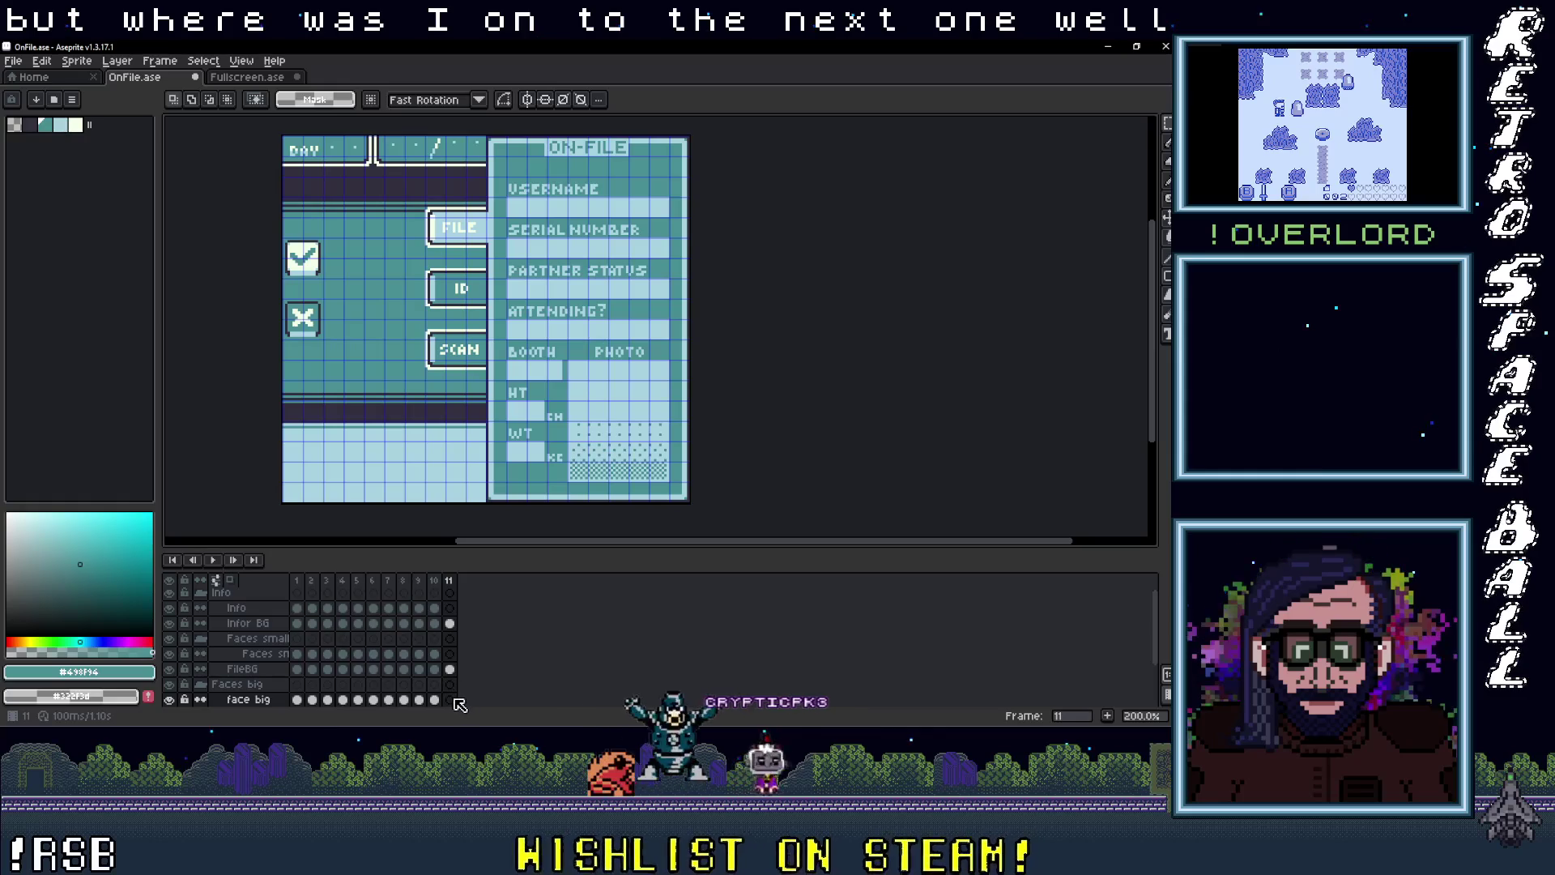
key(ctrl+v)
drag(453, 397, 364, 399)
key(Right)
key(Right)
key(Right)
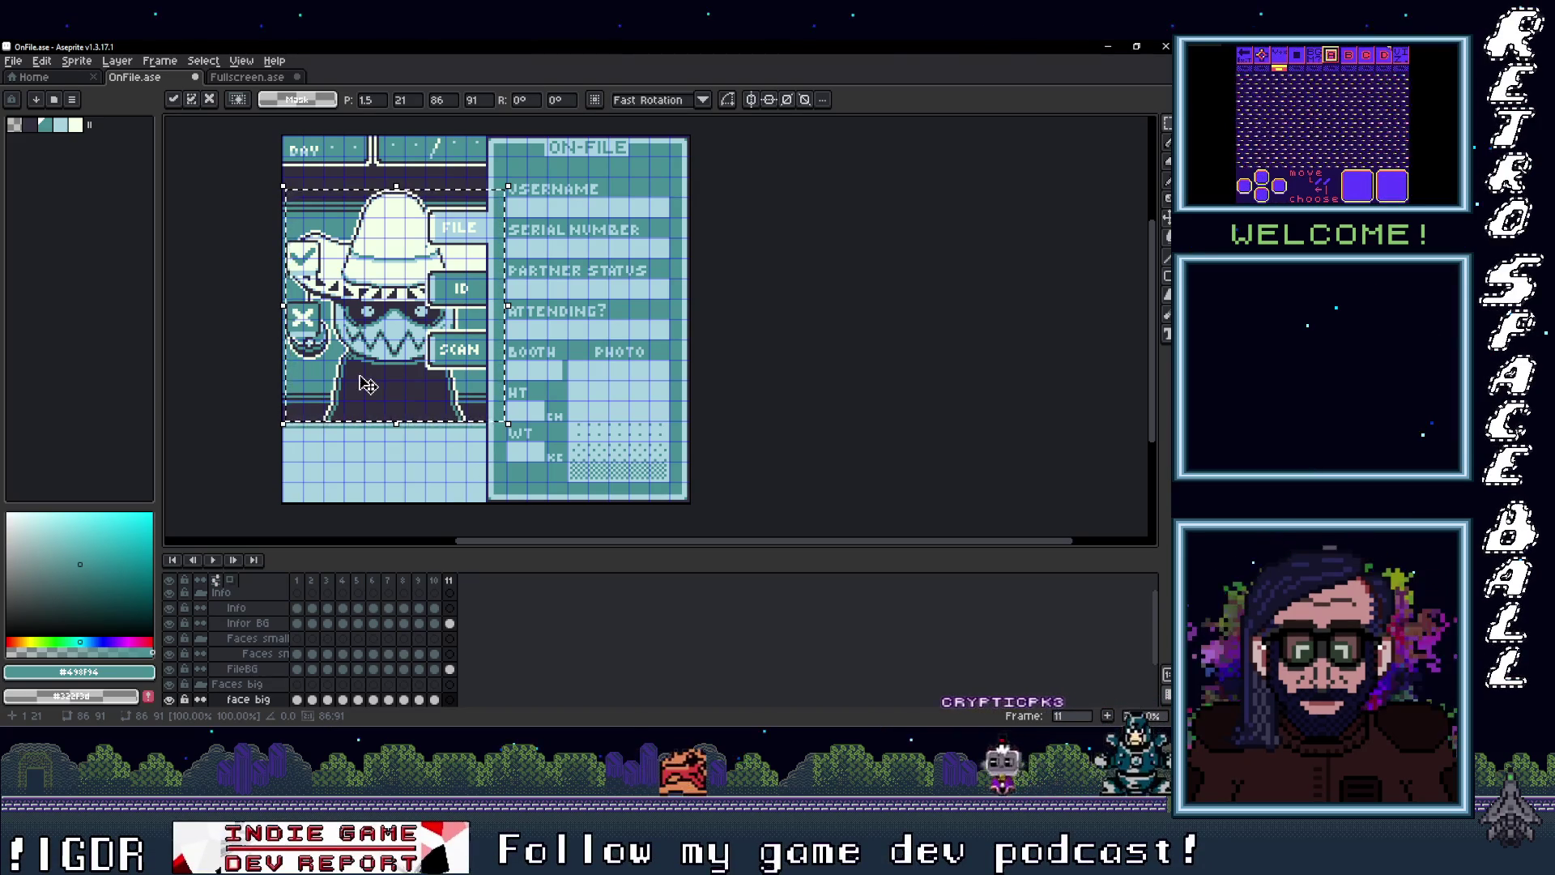
scroll(373, 377, up, 1)
scroll(409, 374, down, 1)
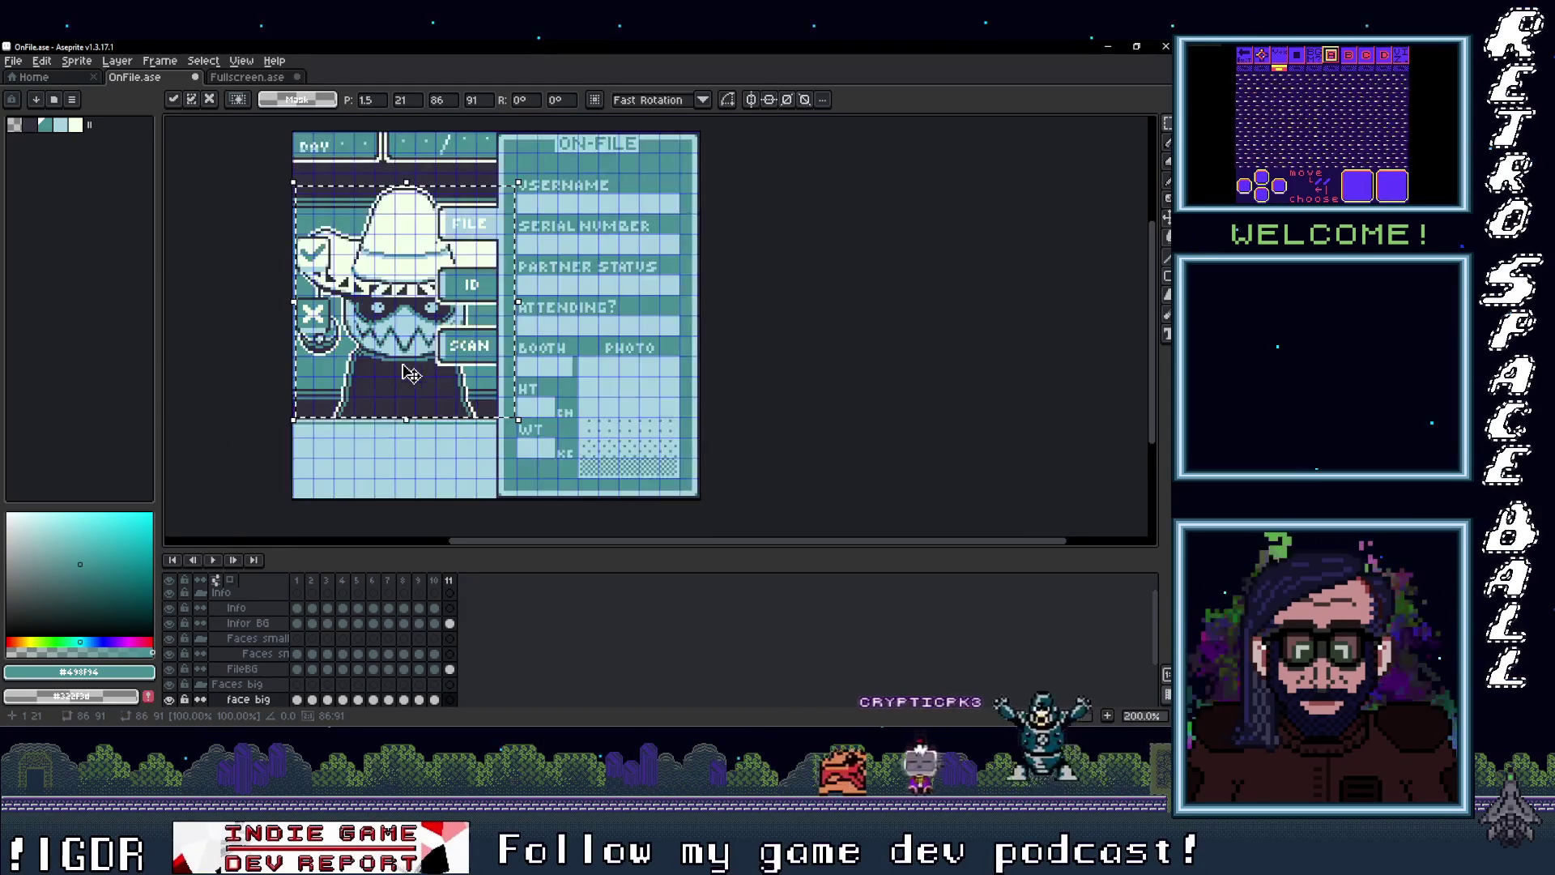
key(Left)
key(Left)
key(Left)
key(Left)
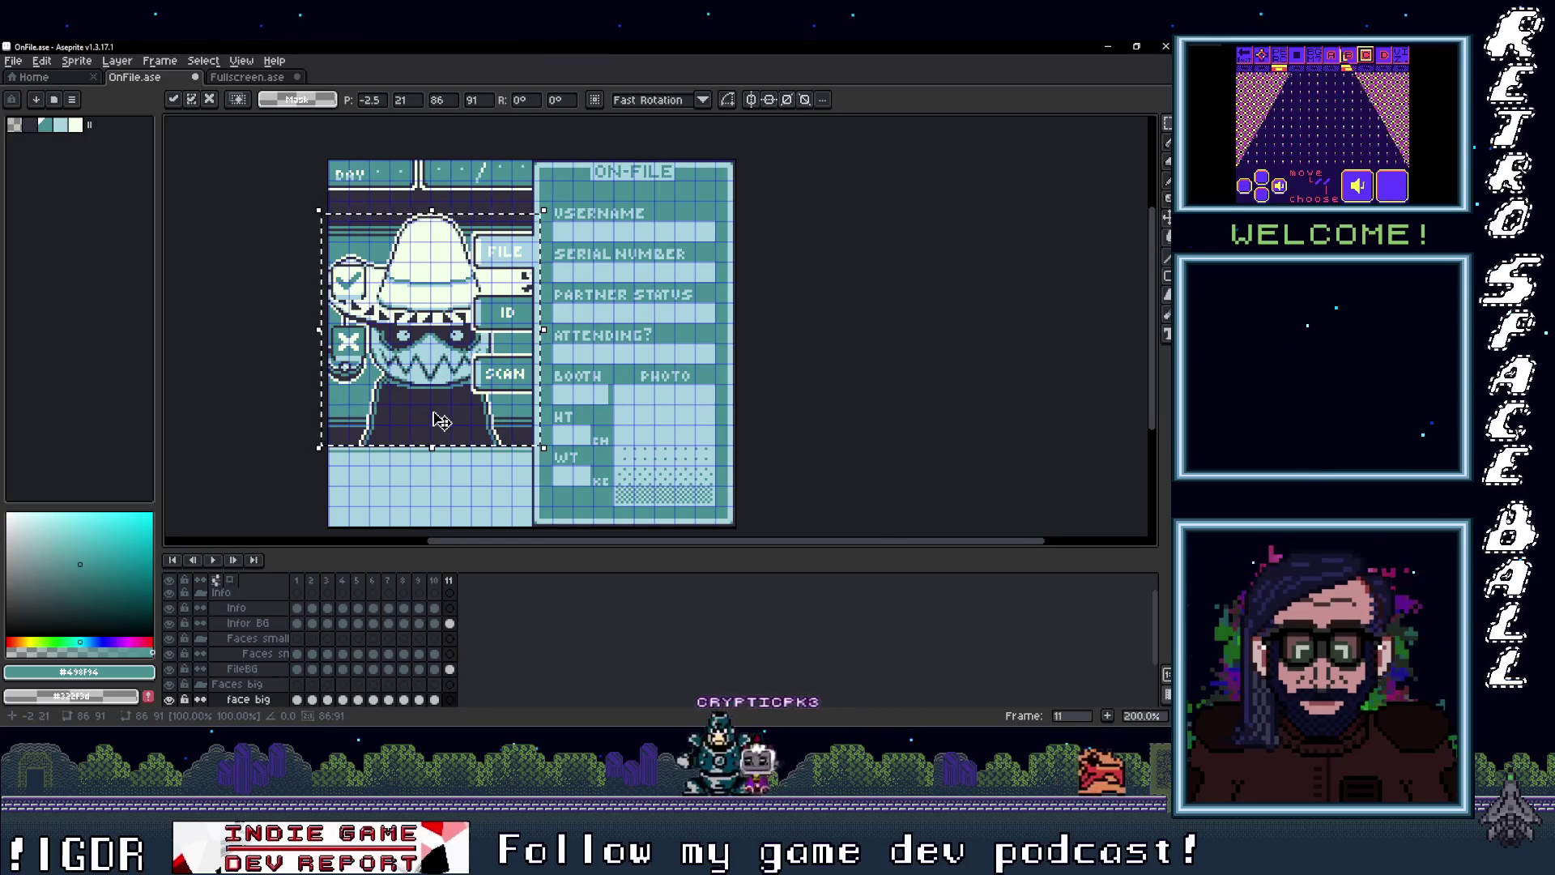
scroll(447, 423, up, 1)
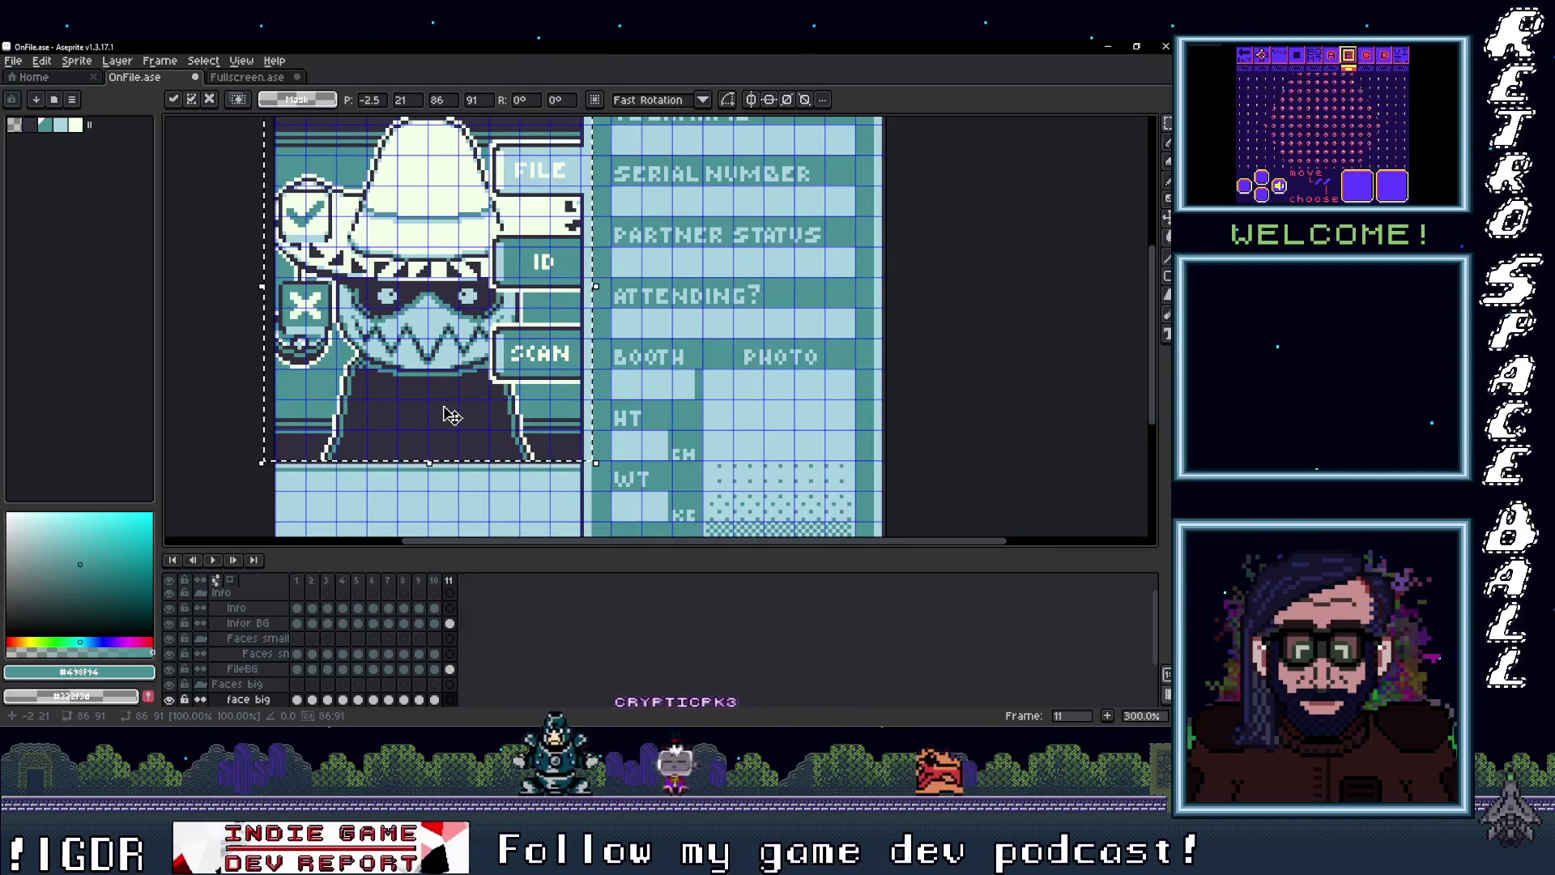
scroll(450, 417, down, 1)
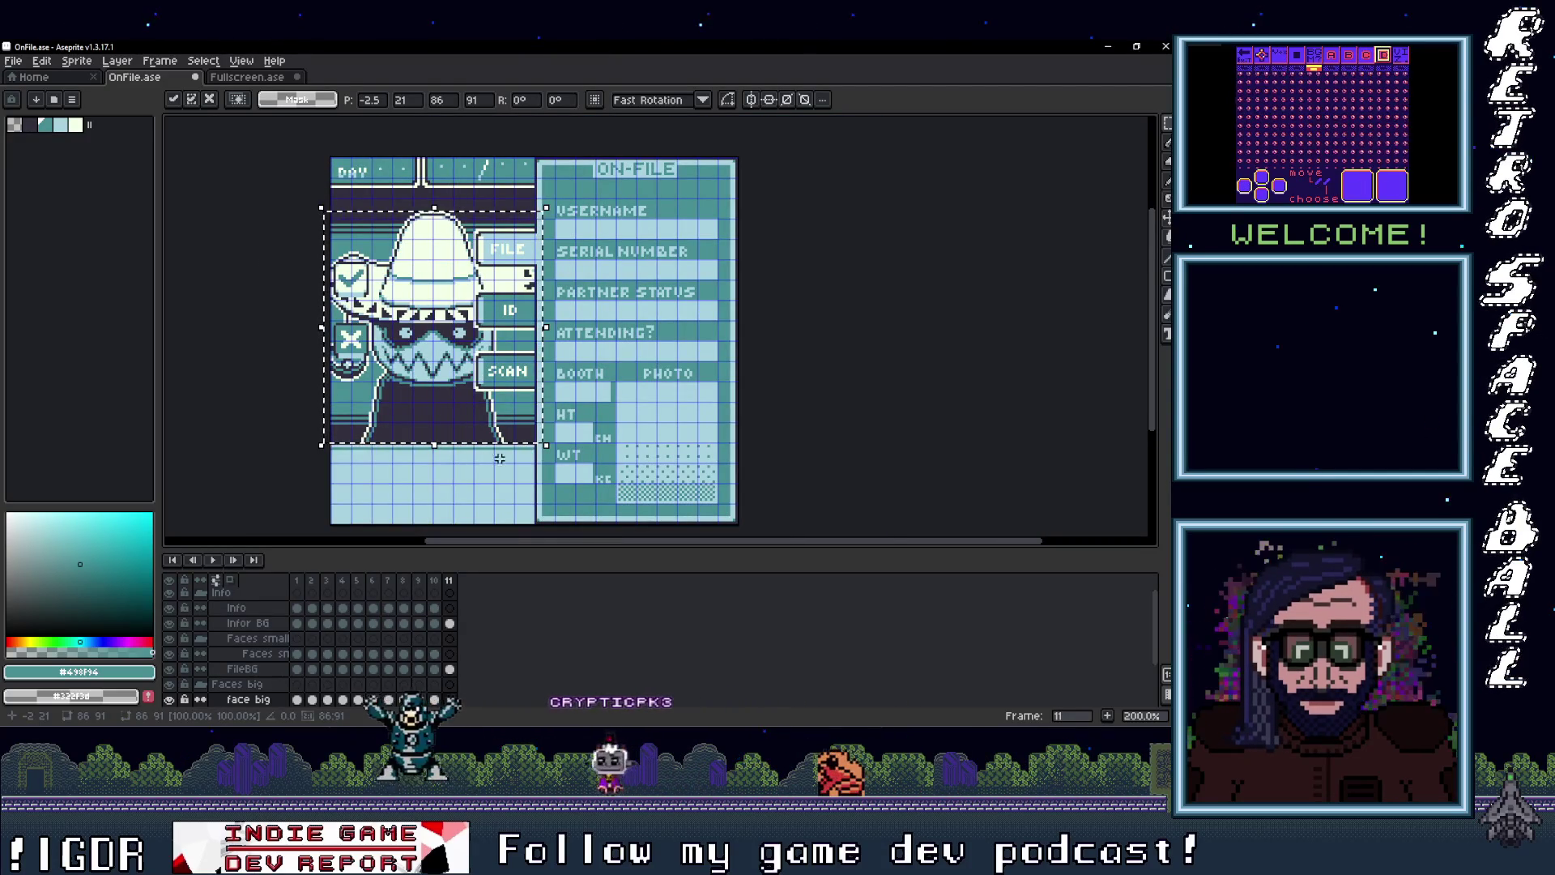
click(842, 409)
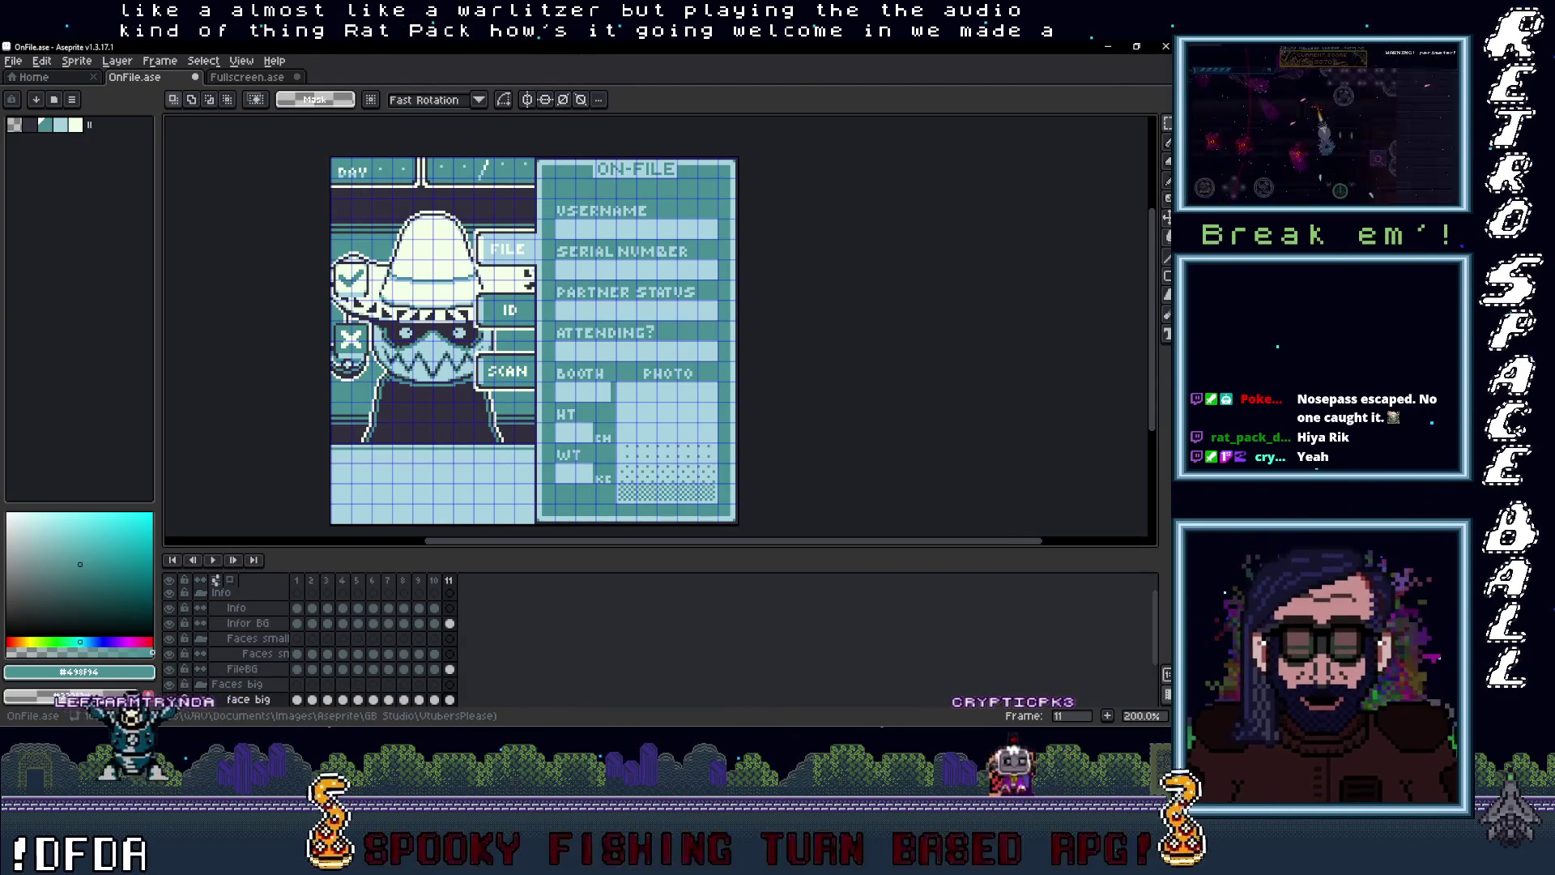
Step: Open ratpackdigital_real.png from the portraits folder in Aseprite, view it, then put it away
click(1108, 90)
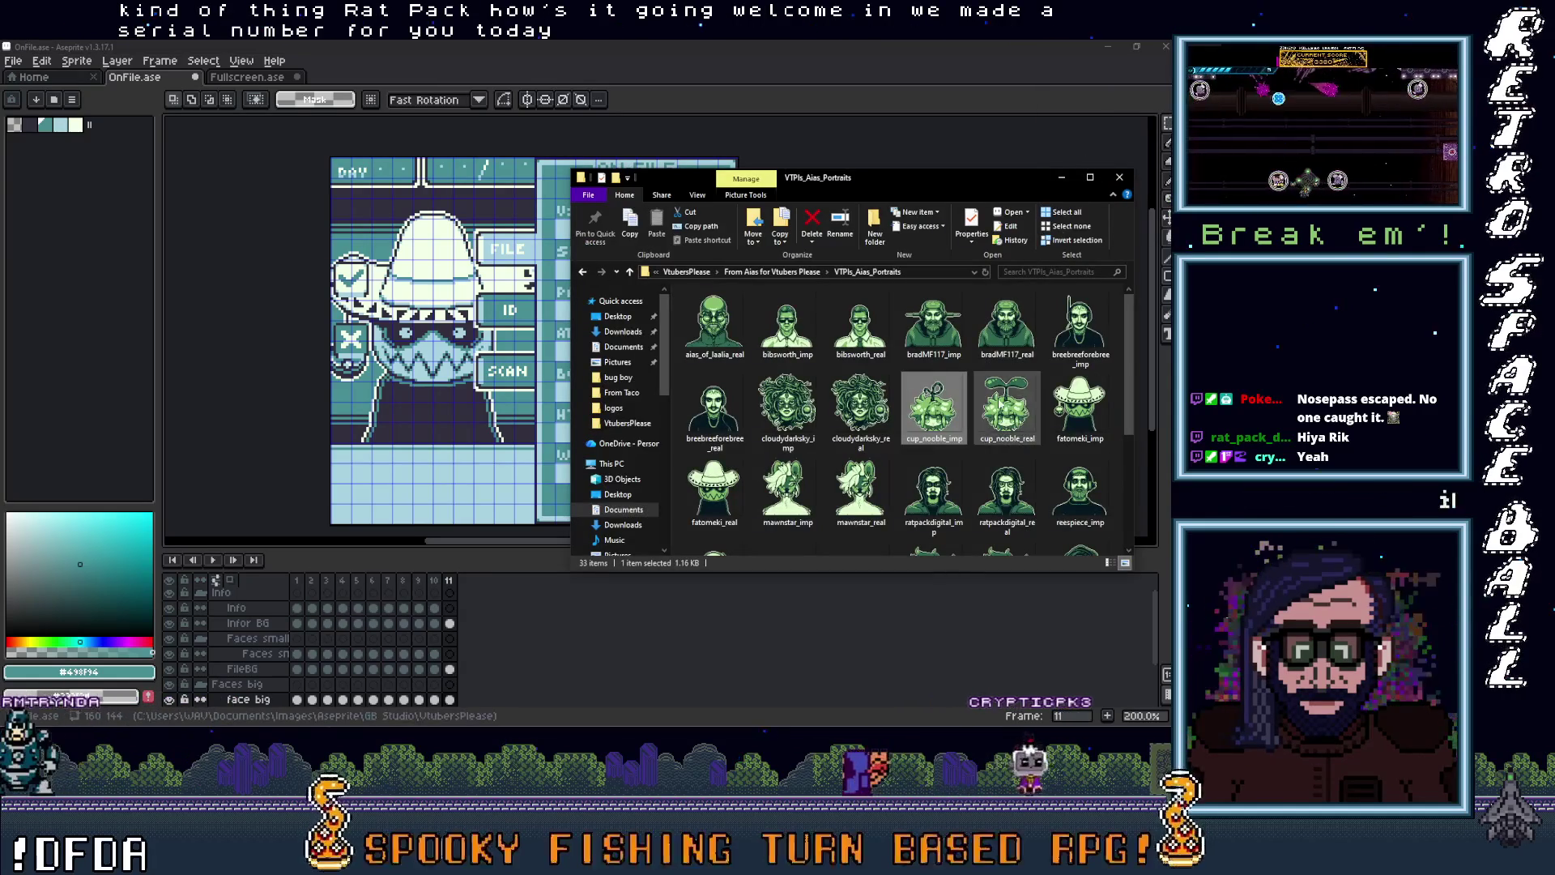
scroll(938, 338, down, 2)
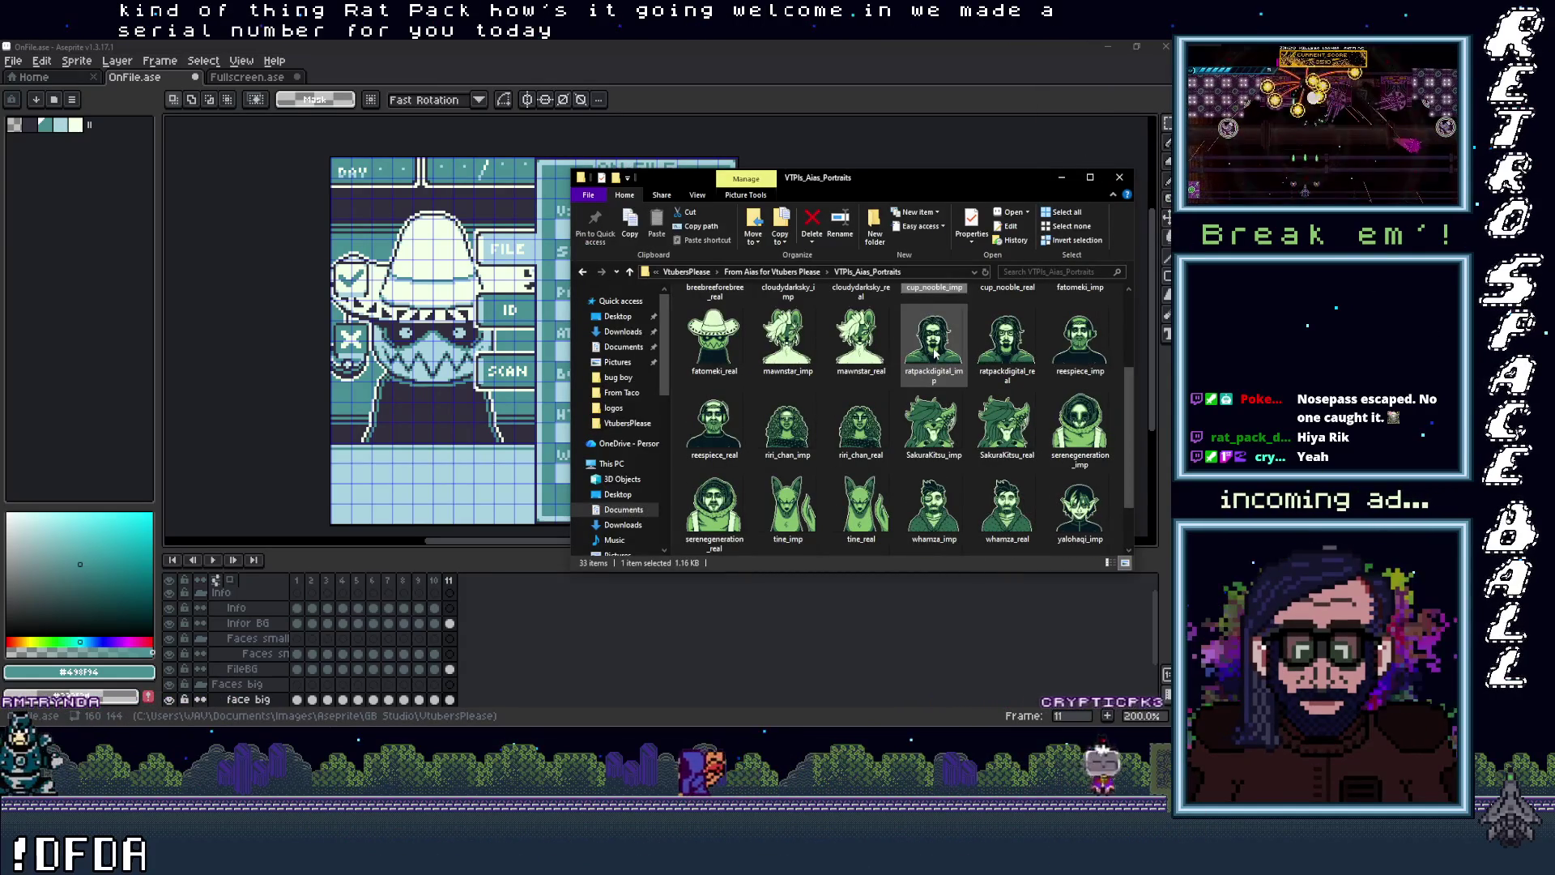
click(935, 354)
click(1013, 347)
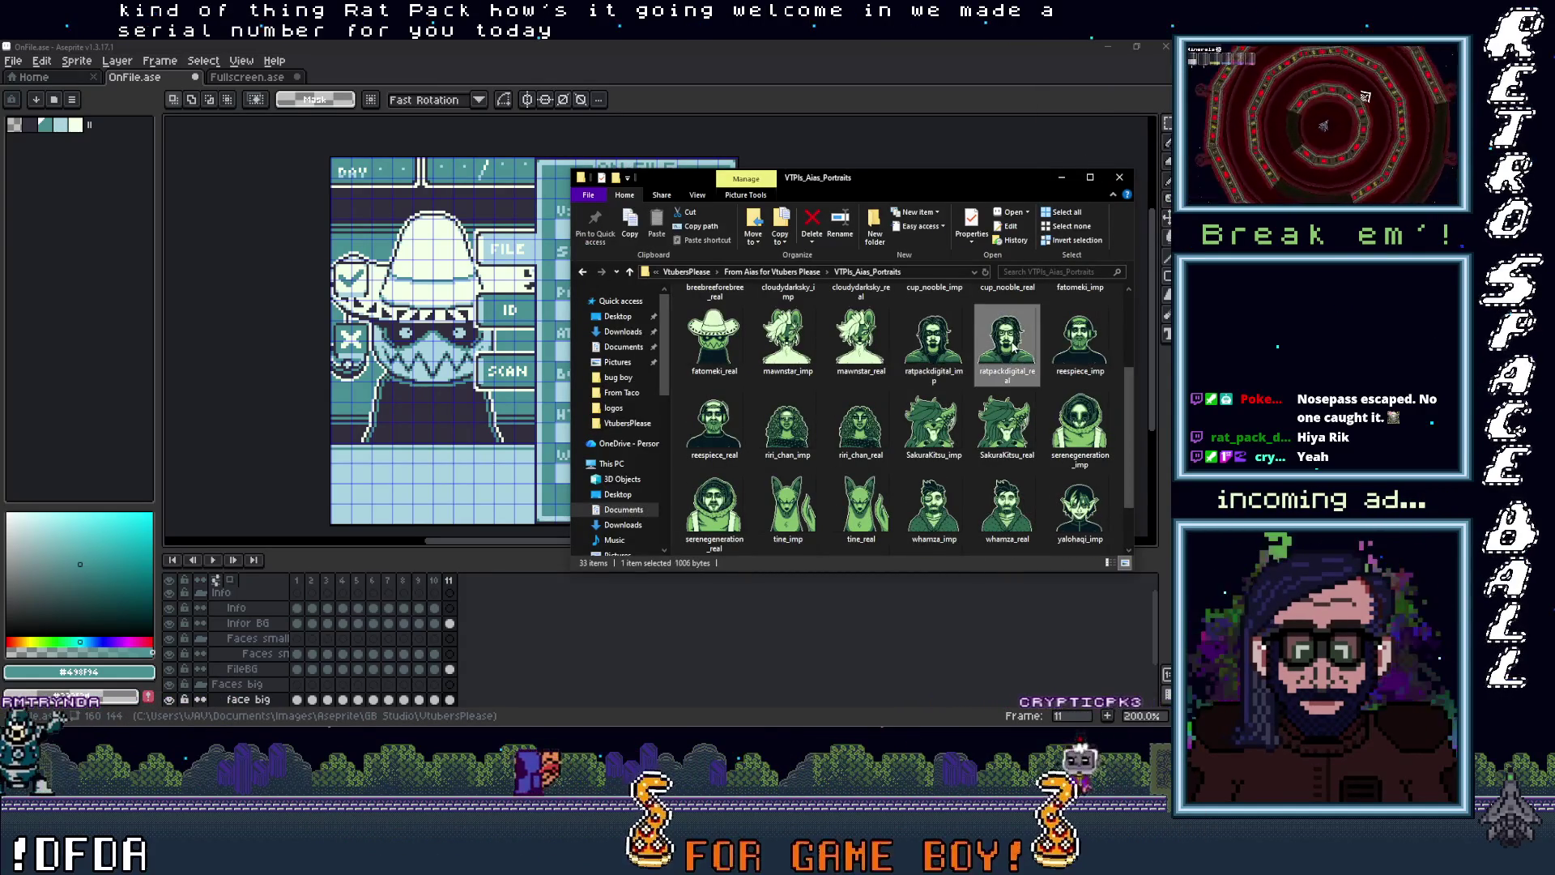
double_click(1013, 346)
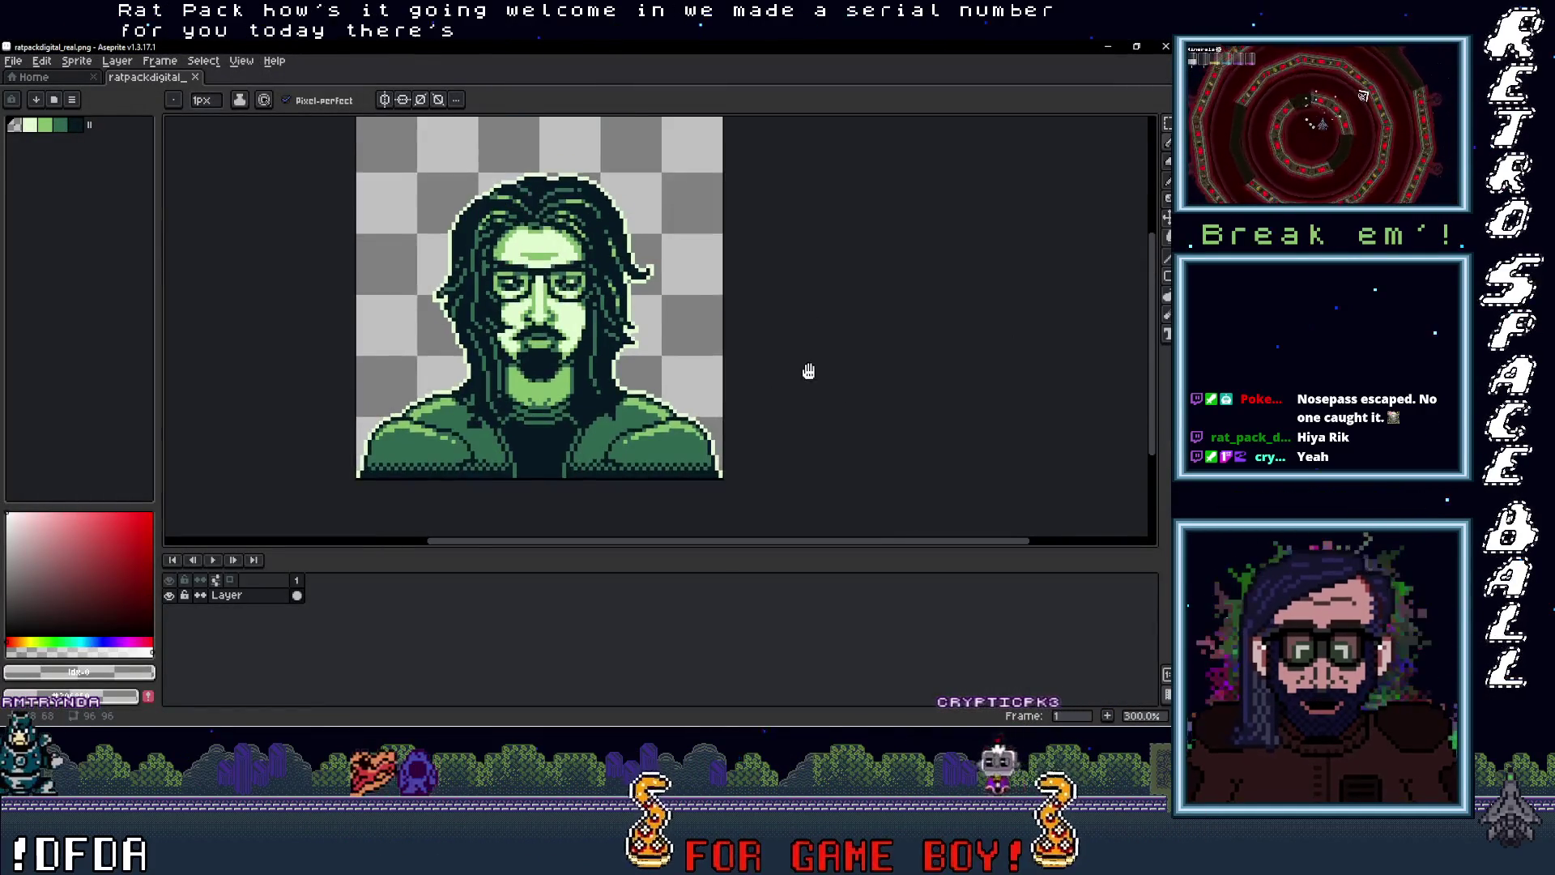
drag(808, 371, 823, 403)
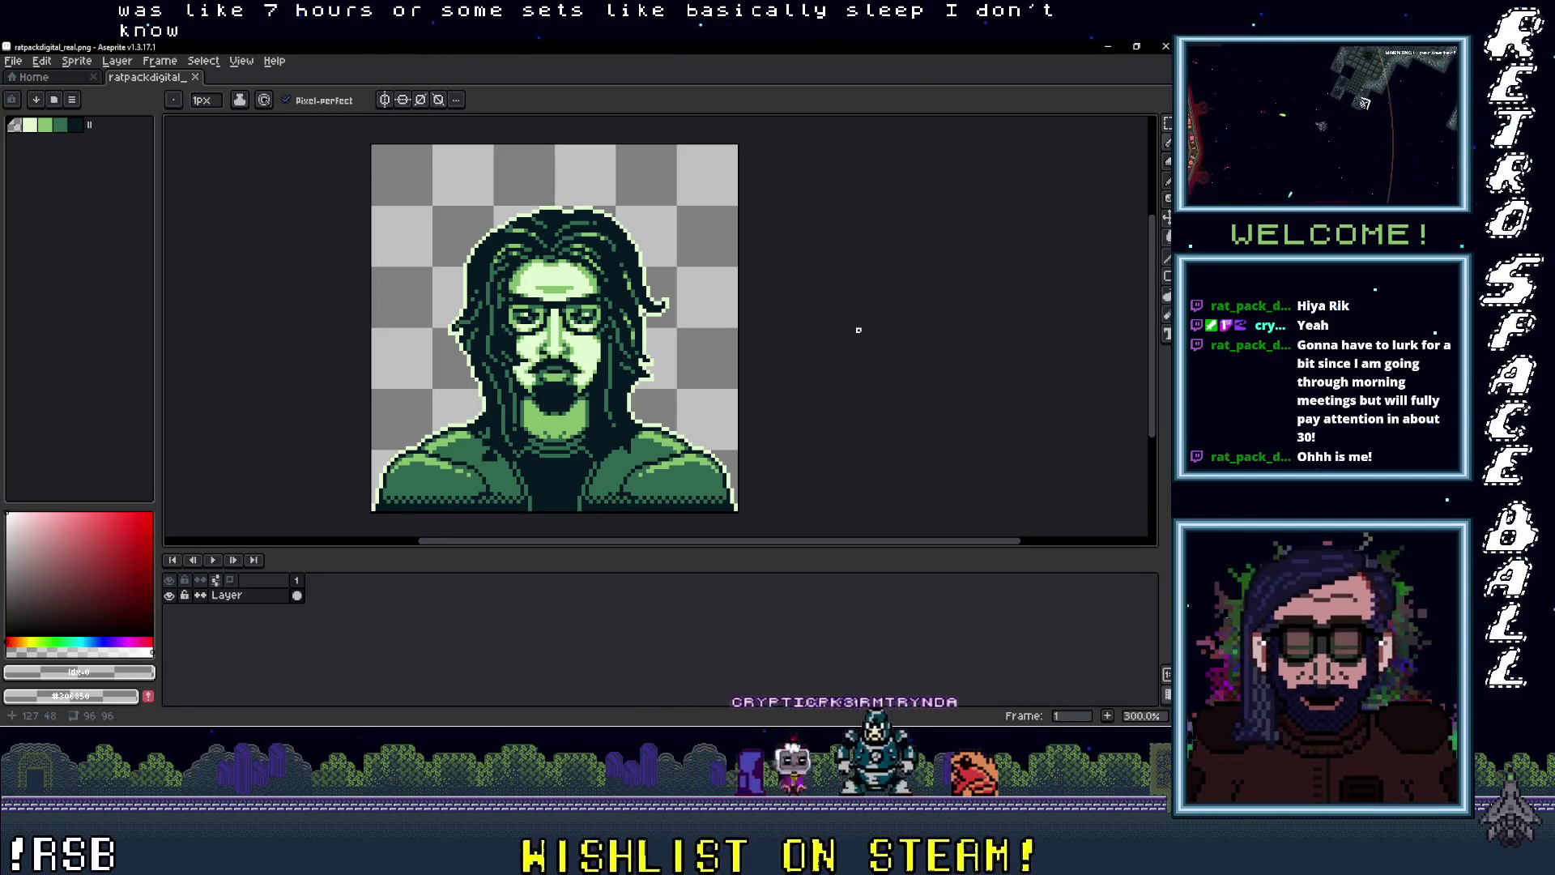
click(1108, 47)
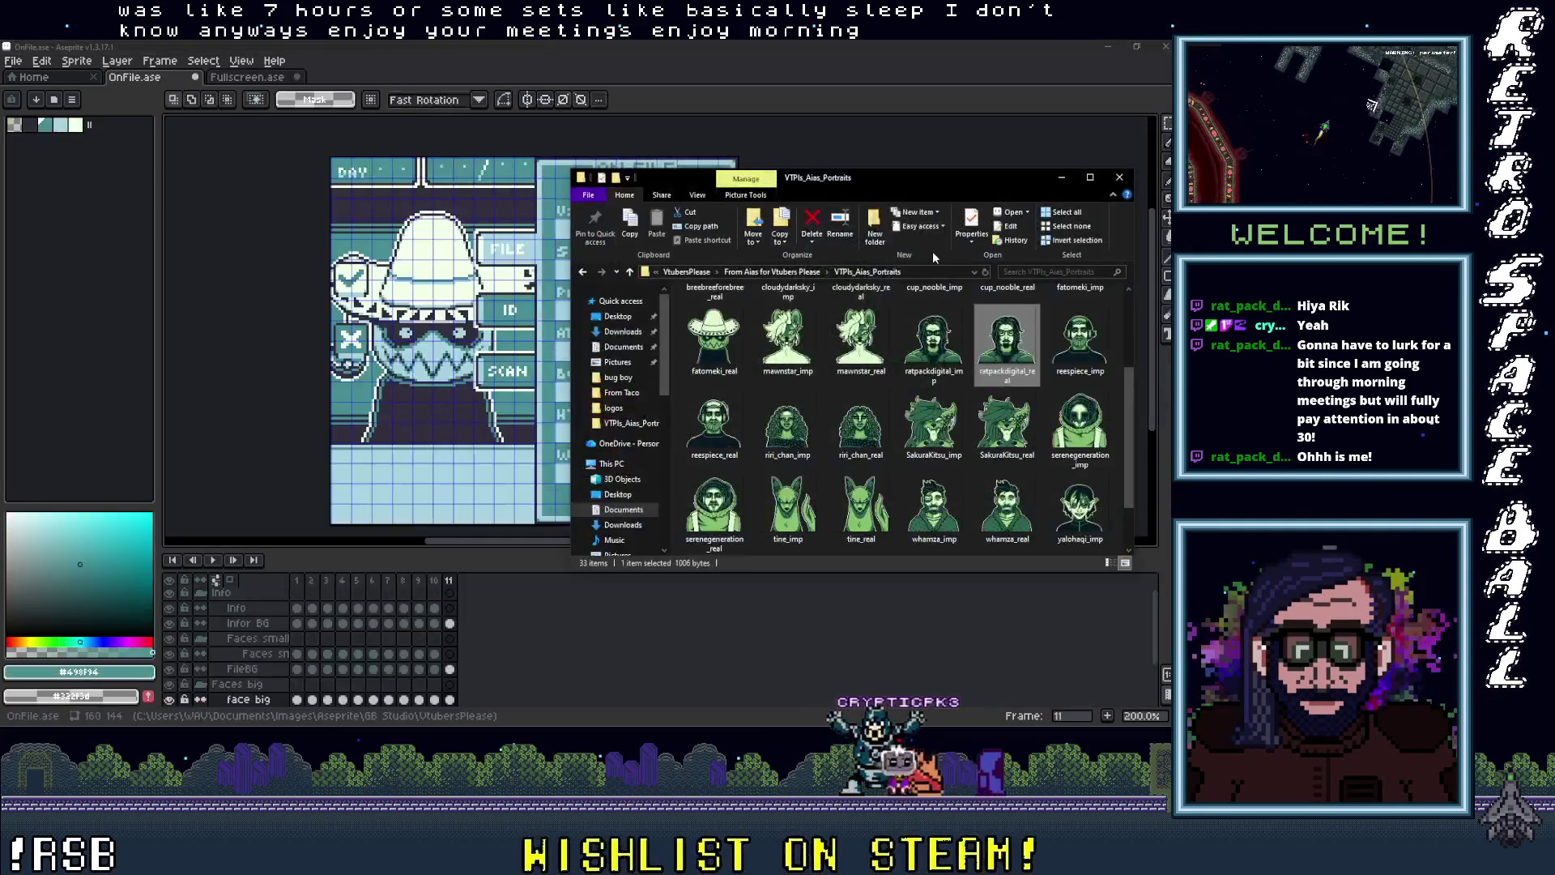
Step: Hide and restore the portraits folder, inspect fatomeki_imp without renaming, then move the spreadsheet window
click(1063, 180)
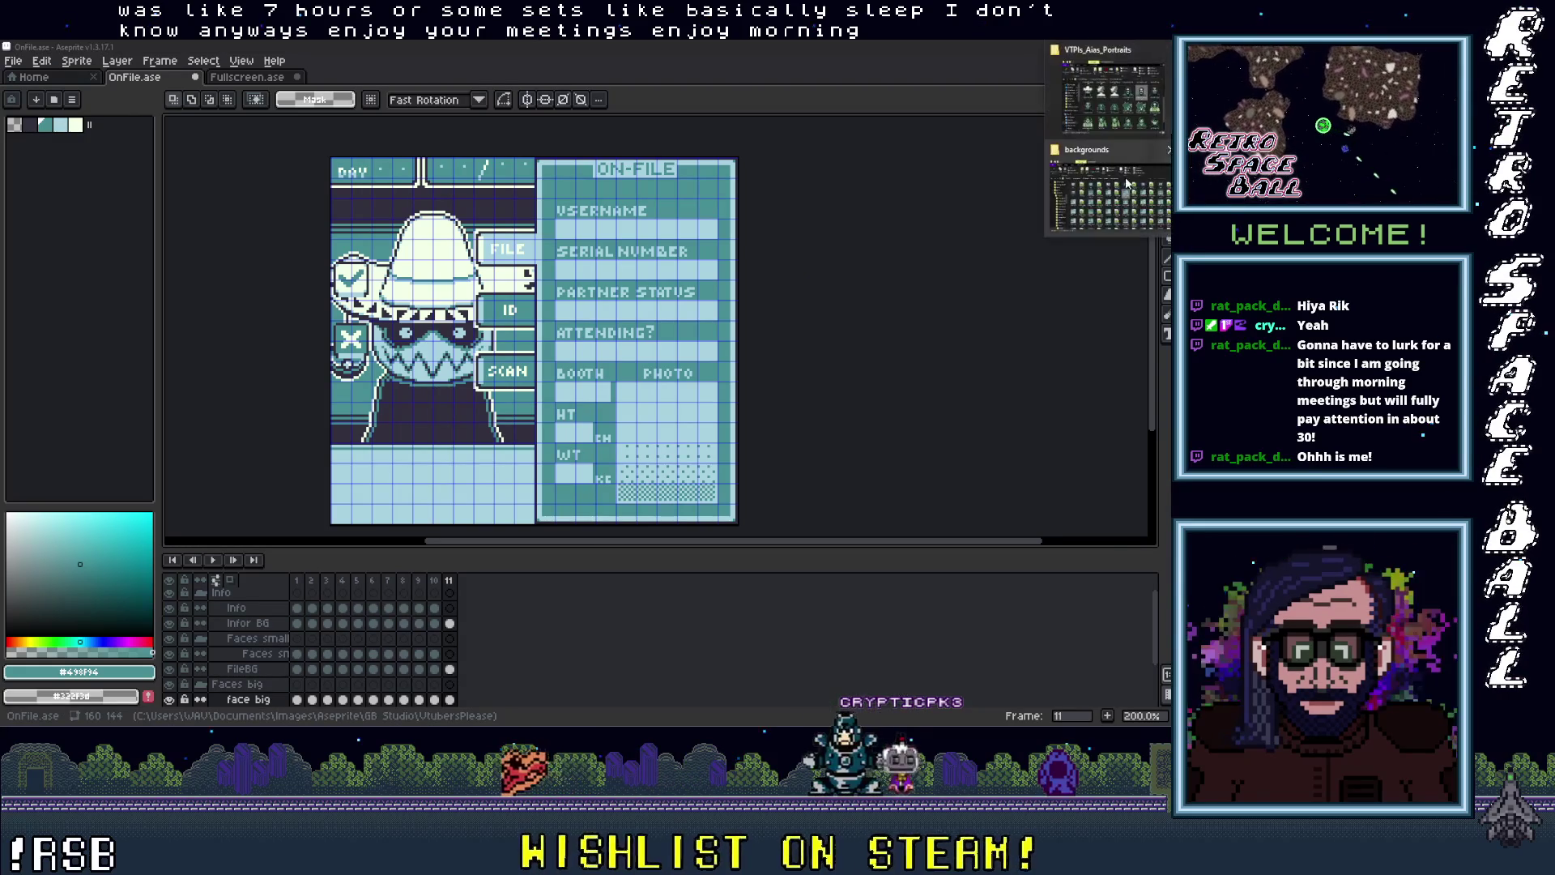
key(alt+Tab)
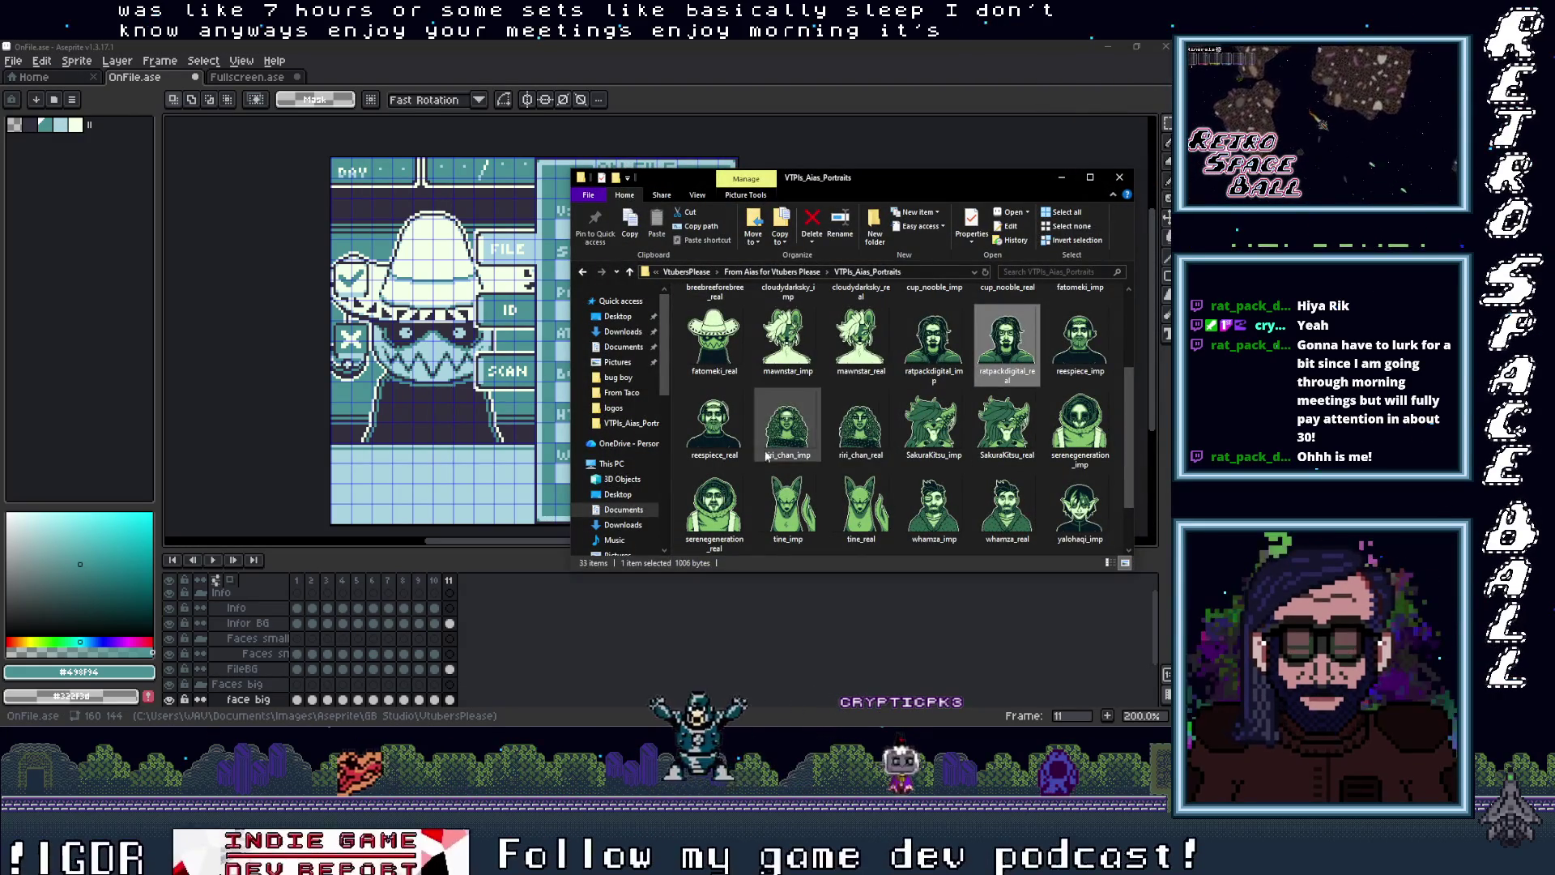
scroll(969, 461, up, 2)
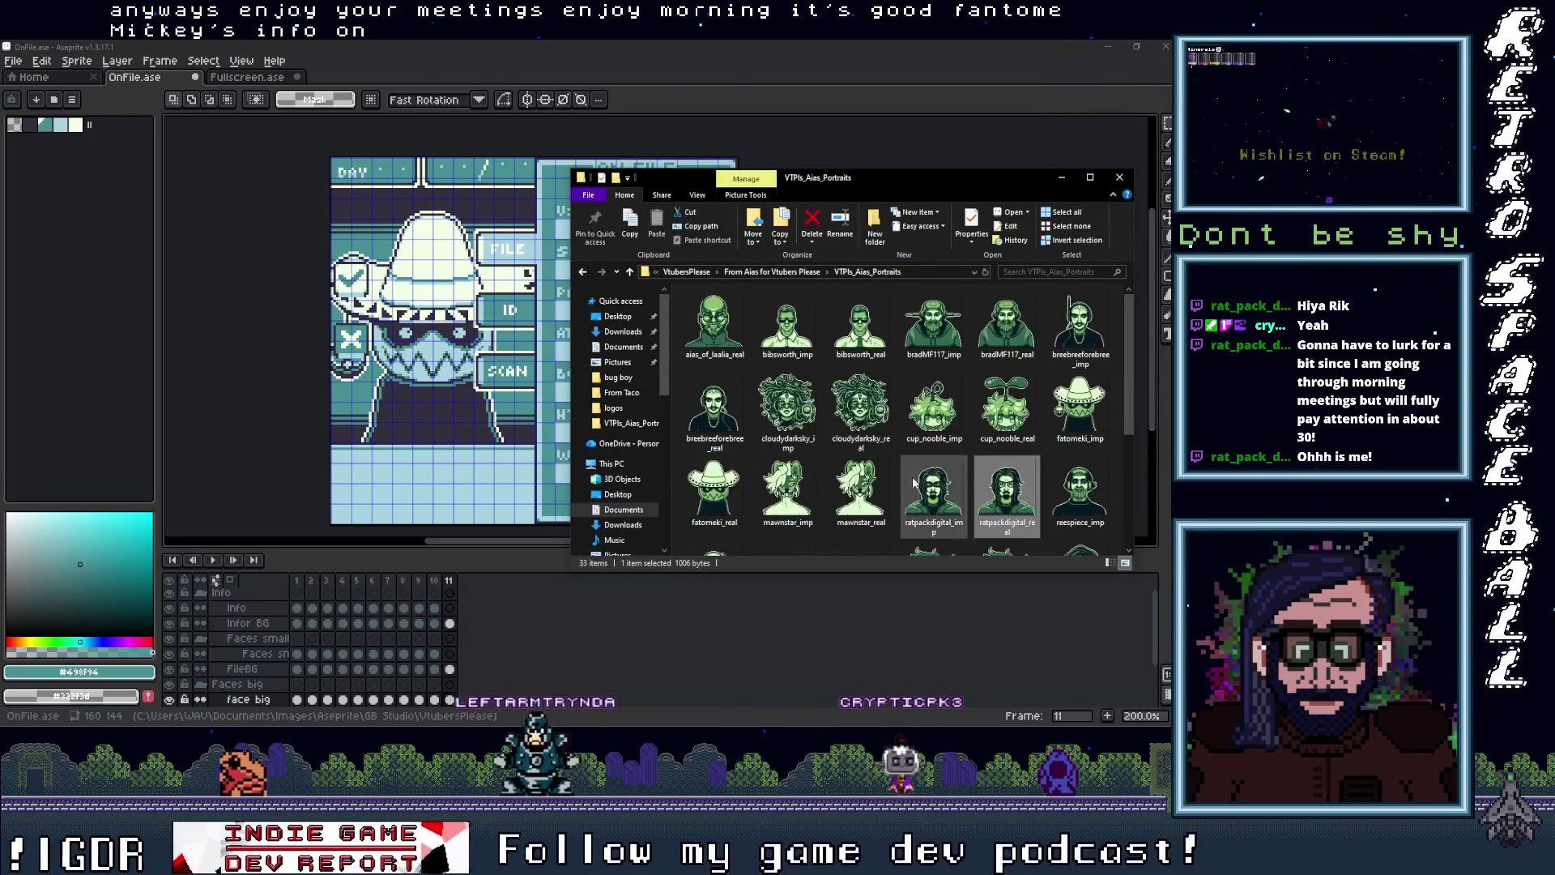
click(1063, 438)
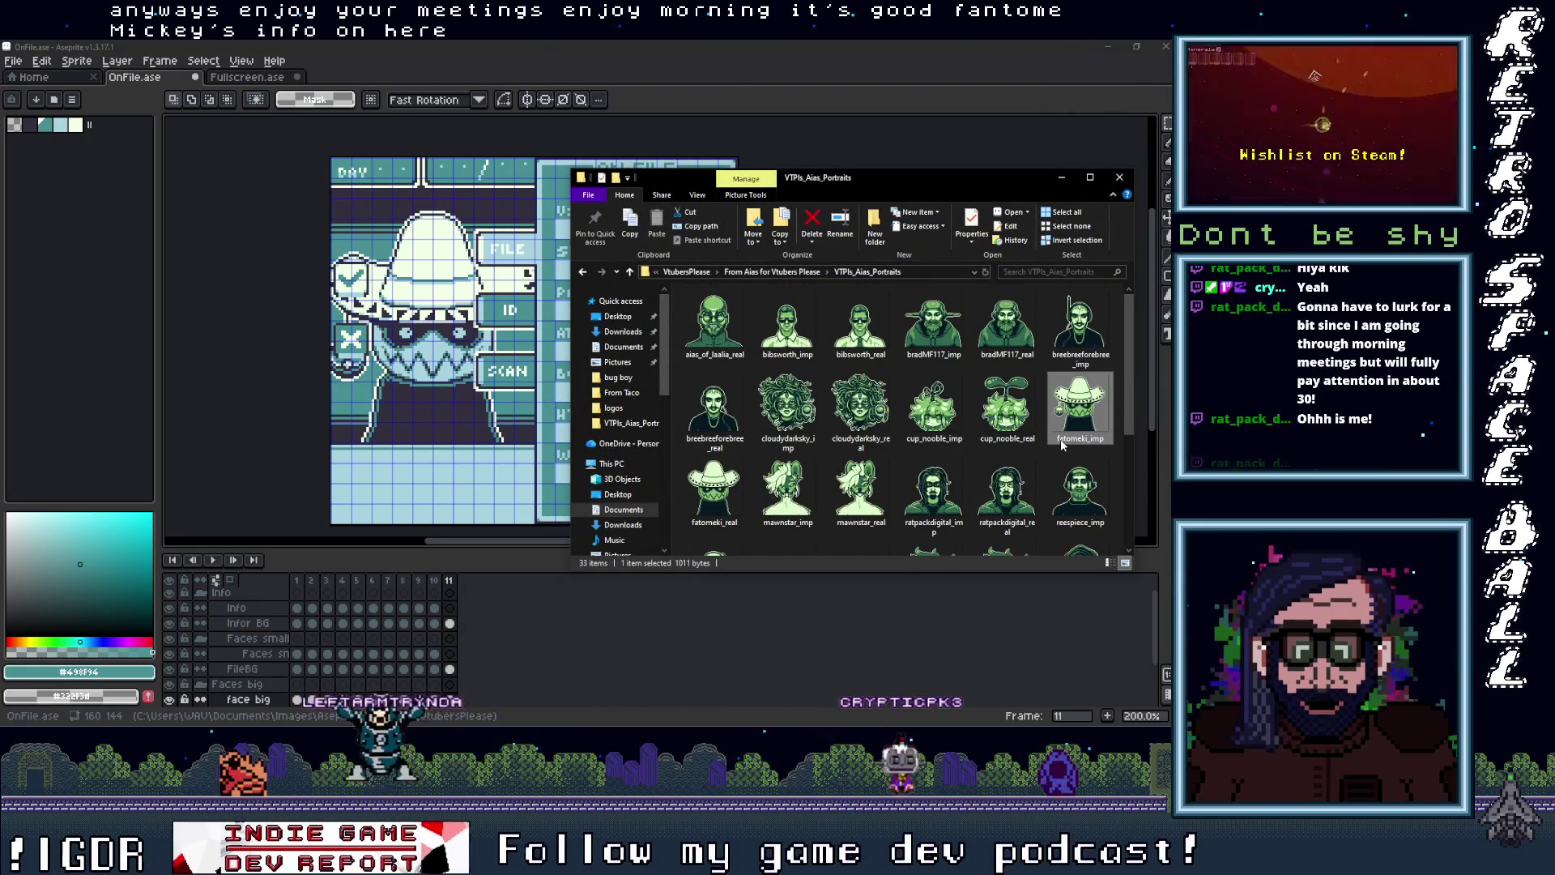
click(1066, 439)
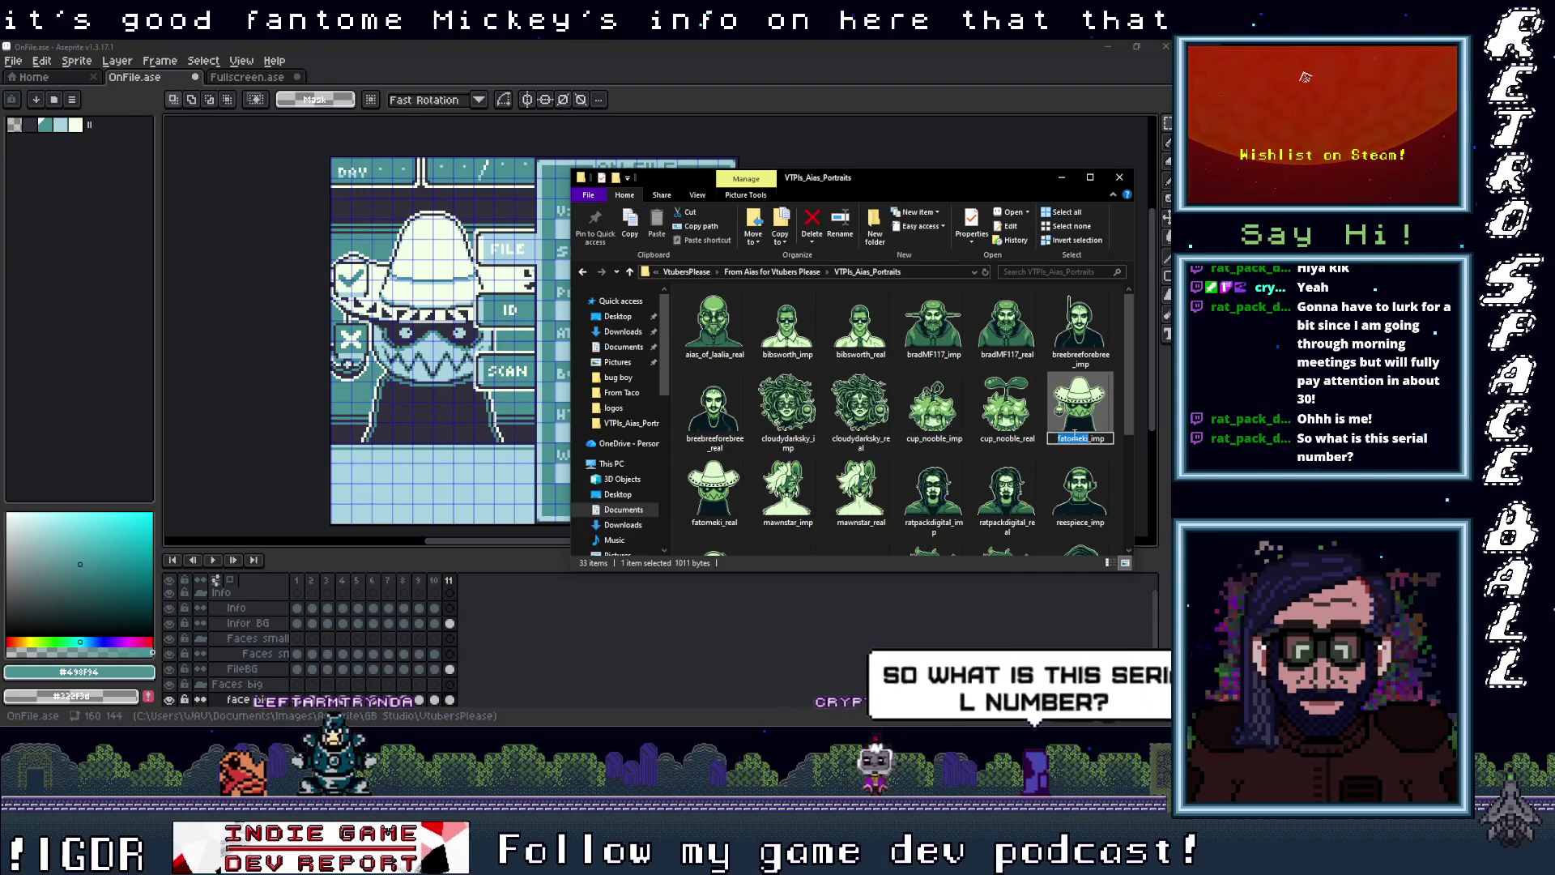
right_click(1085, 451)
click(1072, 472)
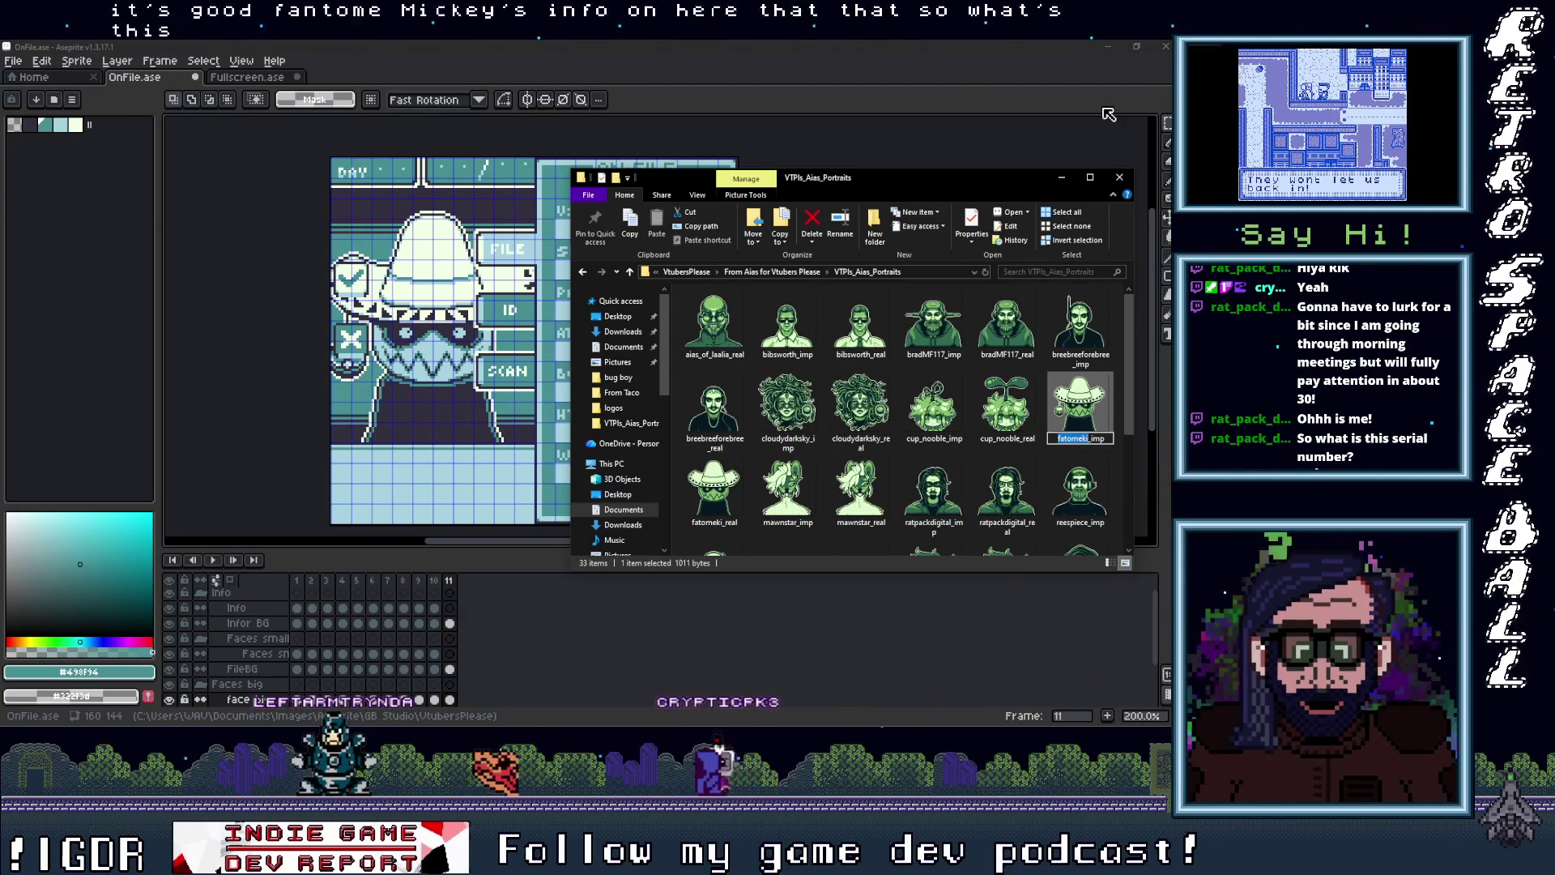
click(572, 270)
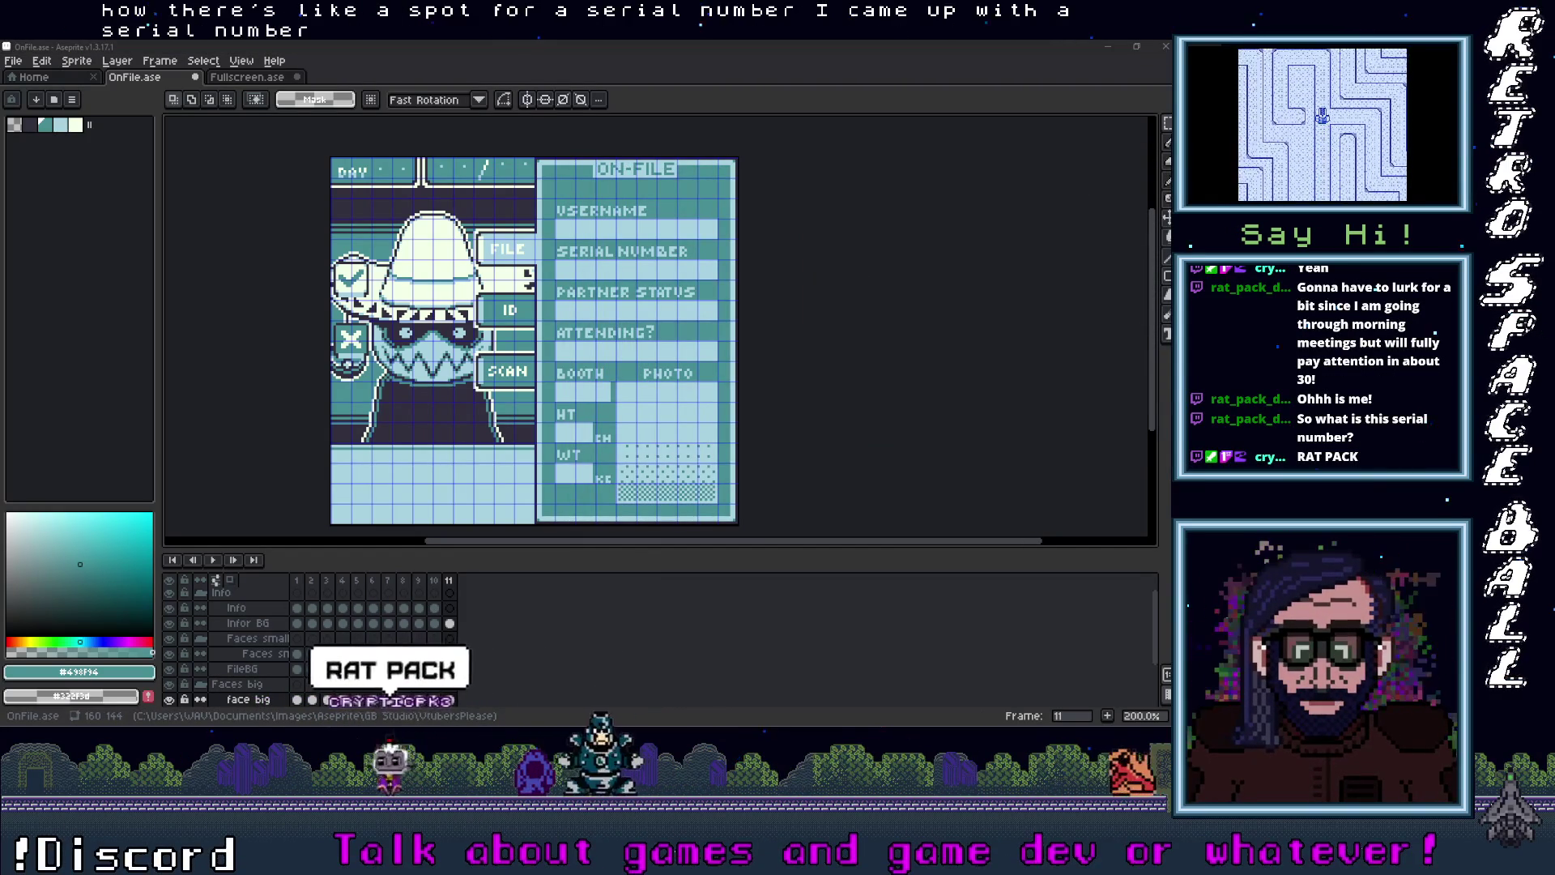
drag(1138, 167, 1039, 185)
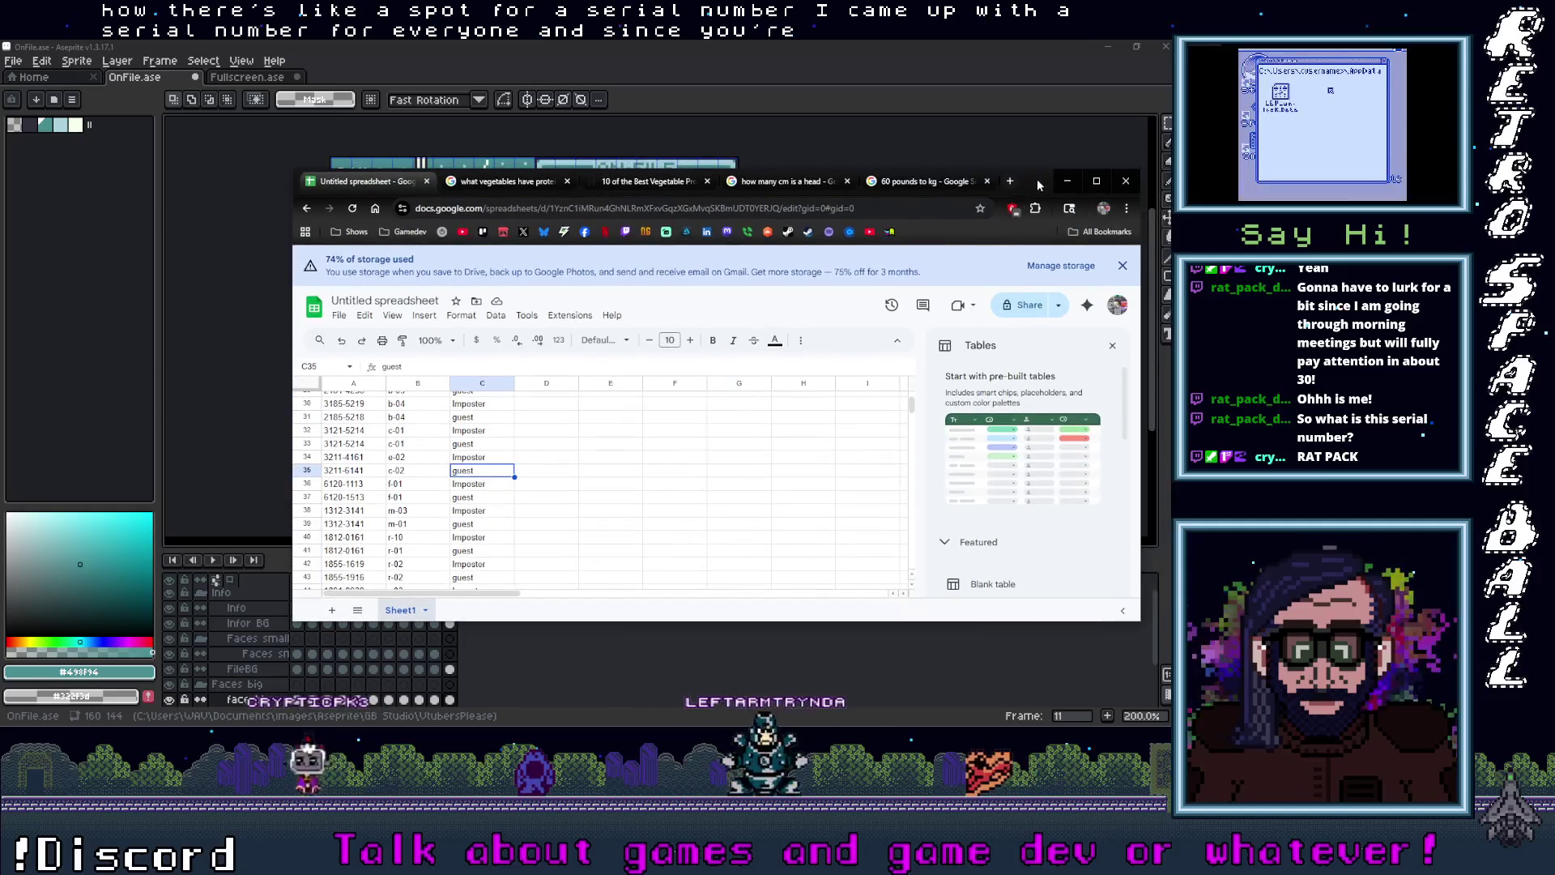
Step: Scroll the sheet to select the serial number in cell A41, then return to Aseprite
scroll(348, 486, down, 2)
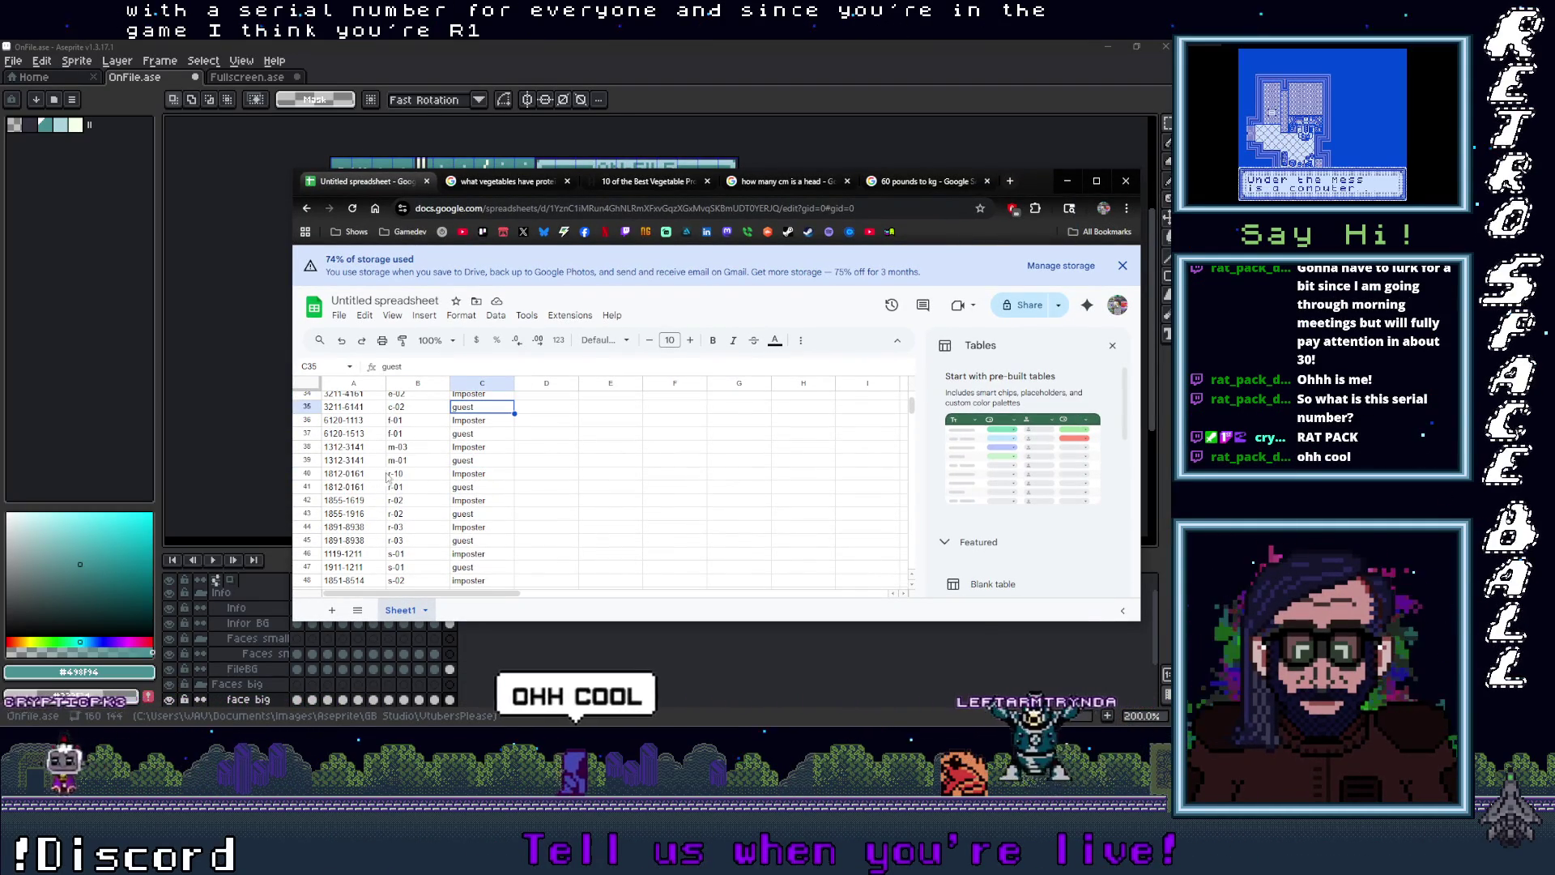
double_click(345, 486)
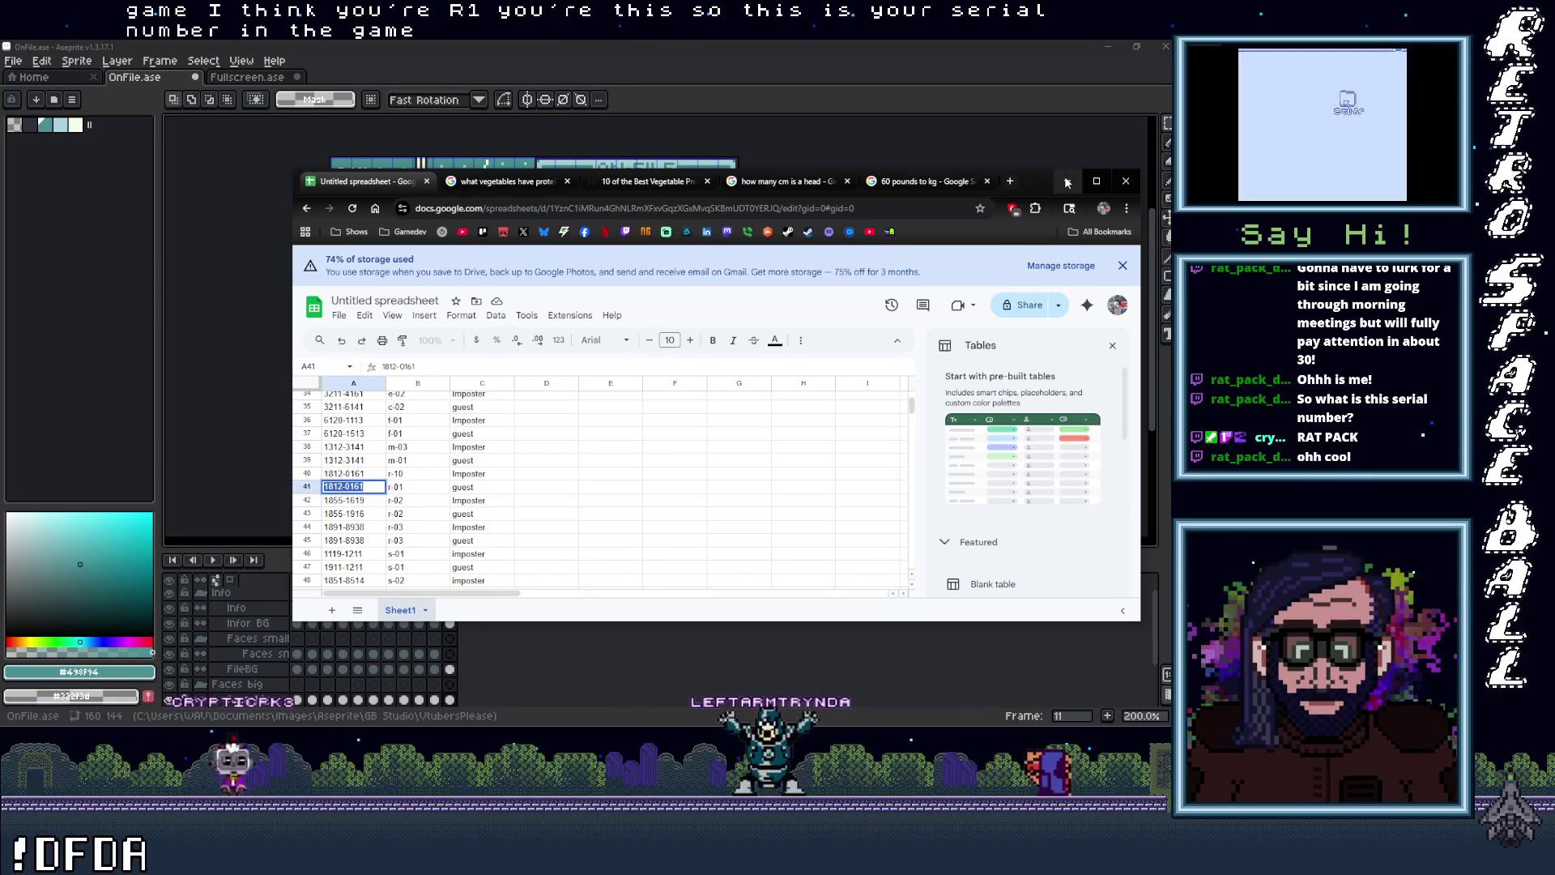
key(alt+Tab)
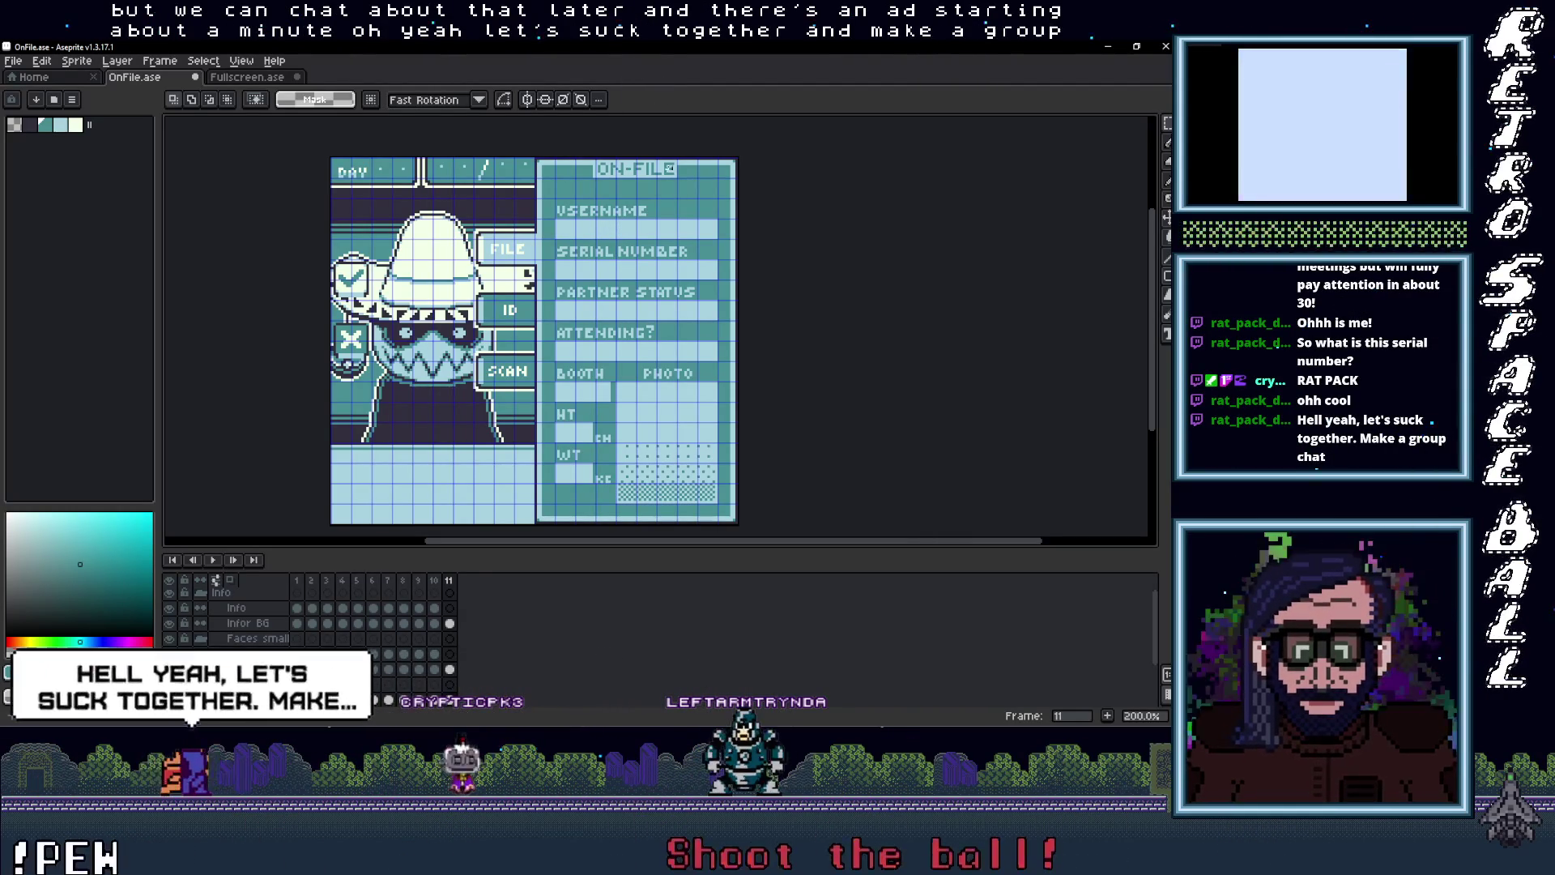
Step: Try a text box over the USERNAME row in palette index 2 colour, then cancel and deselect
scroll(564, 210, up, 3)
drag(542, 233, 940, 274)
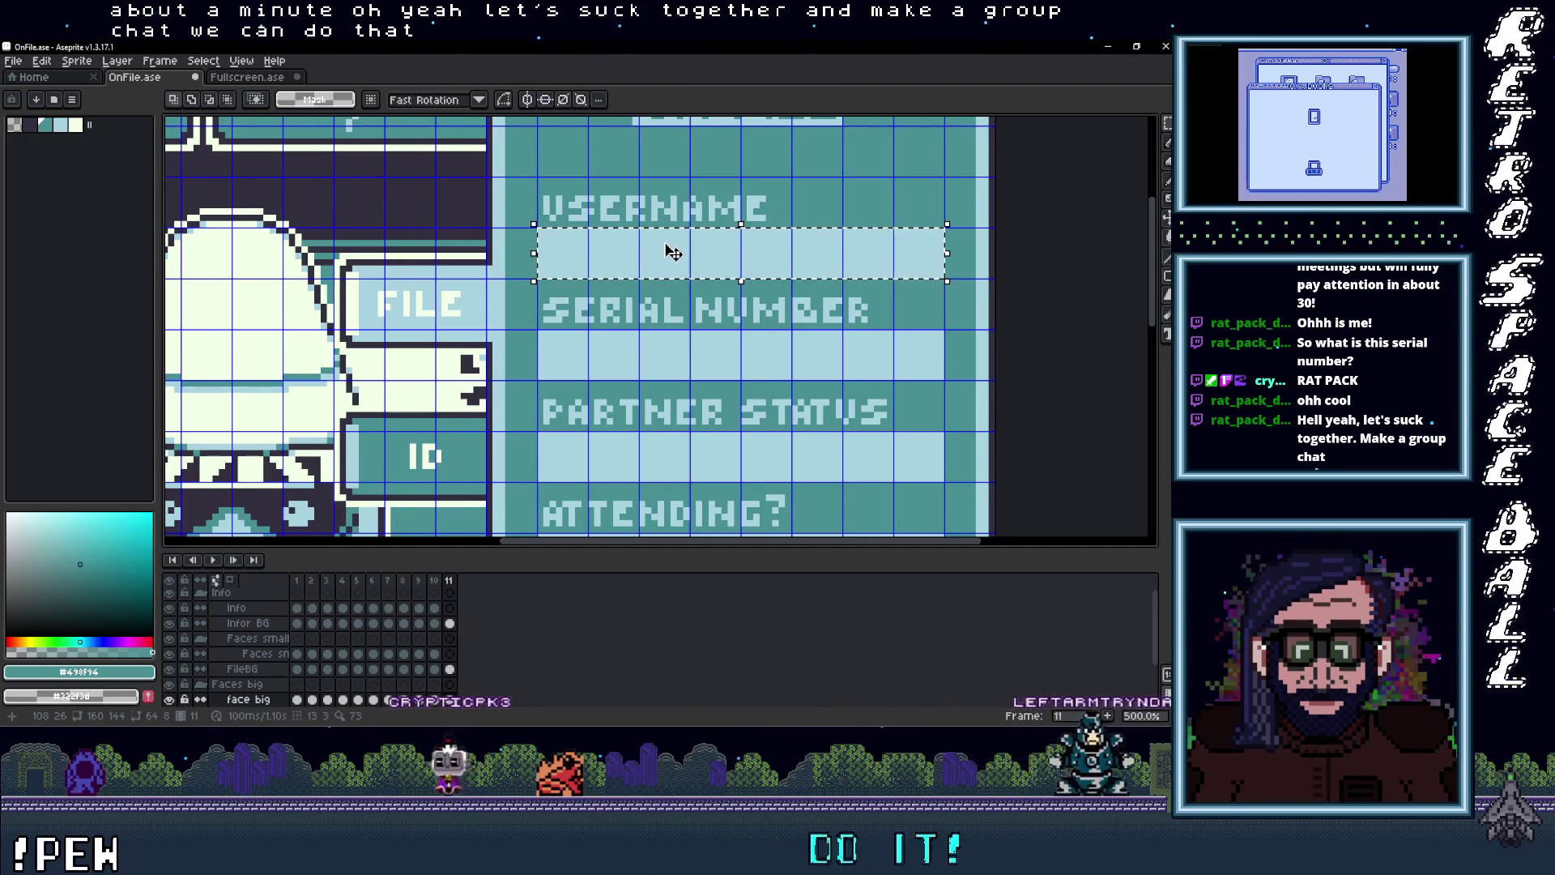
key(ctrl+d)
key(t)
drag(539, 229, 944, 278)
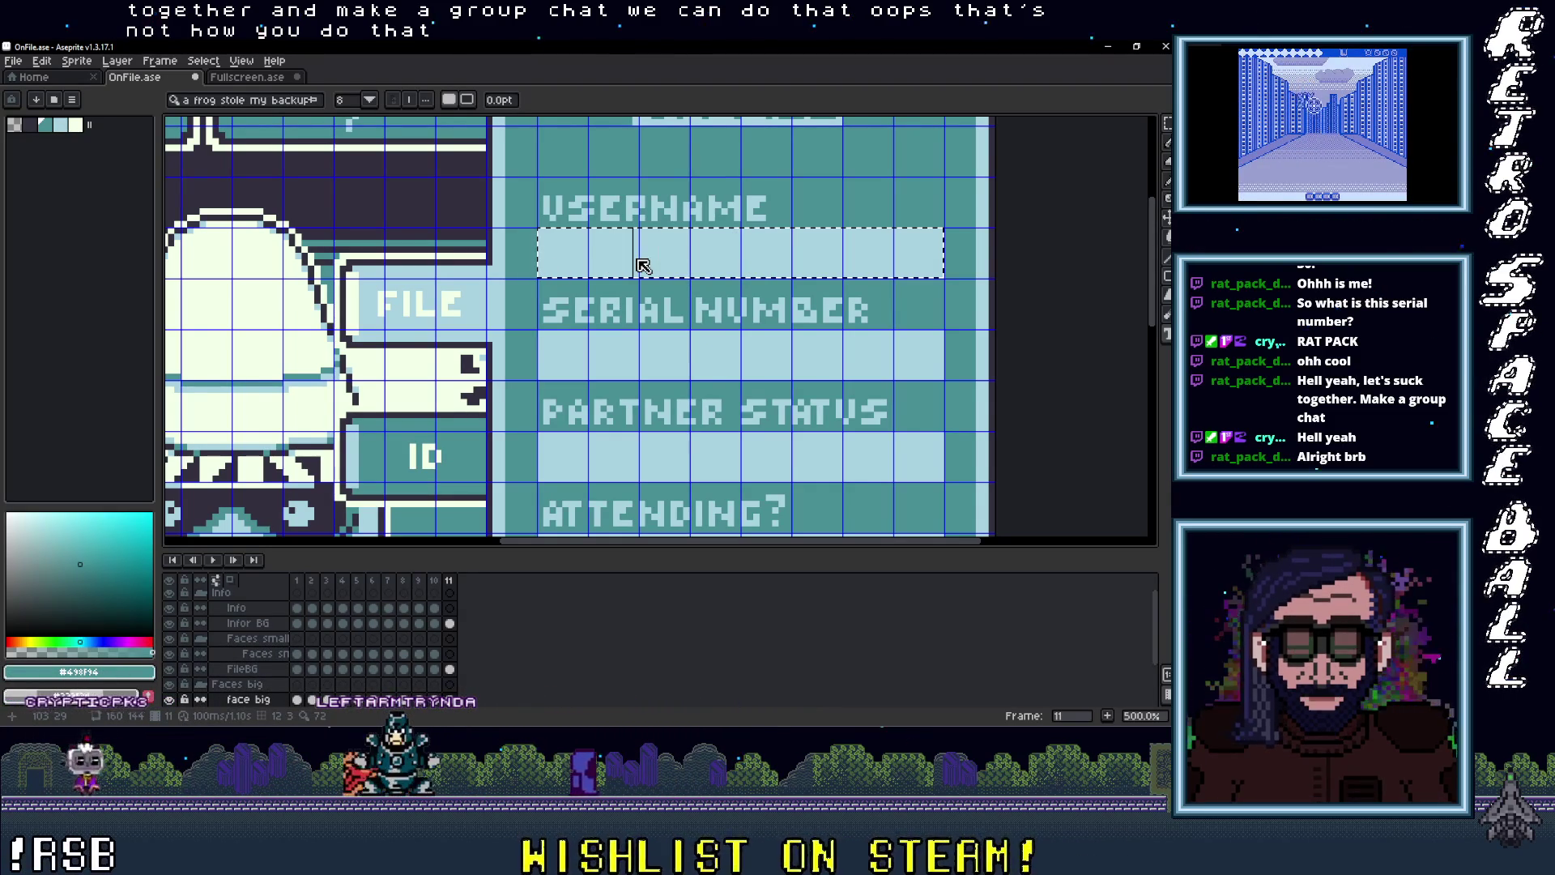
click(44, 126)
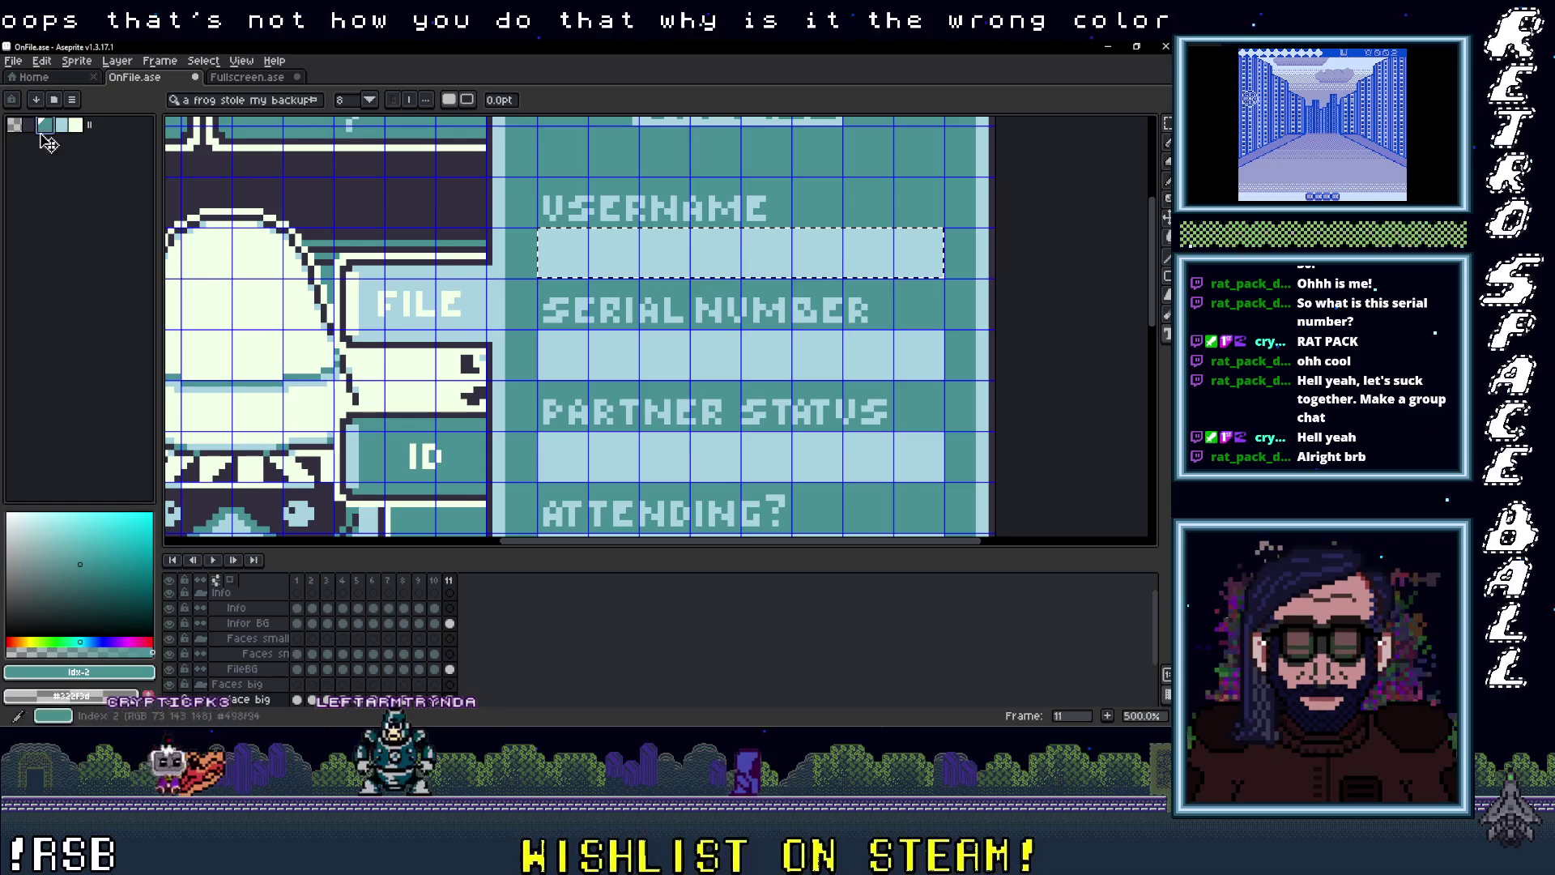
ctrl+click(676, 288)
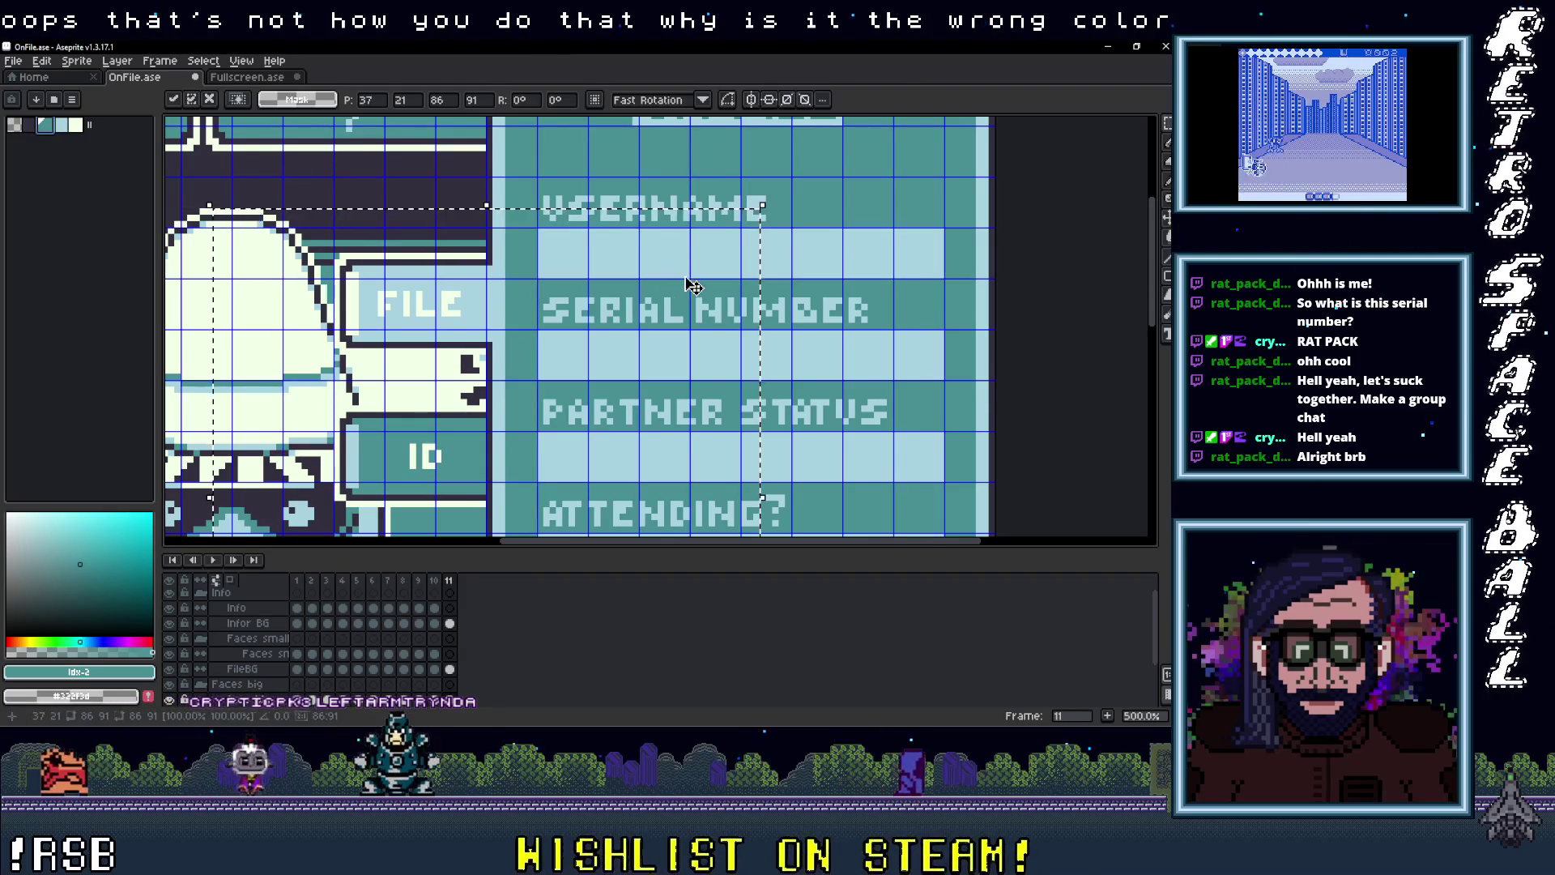
key(ctrl+d)
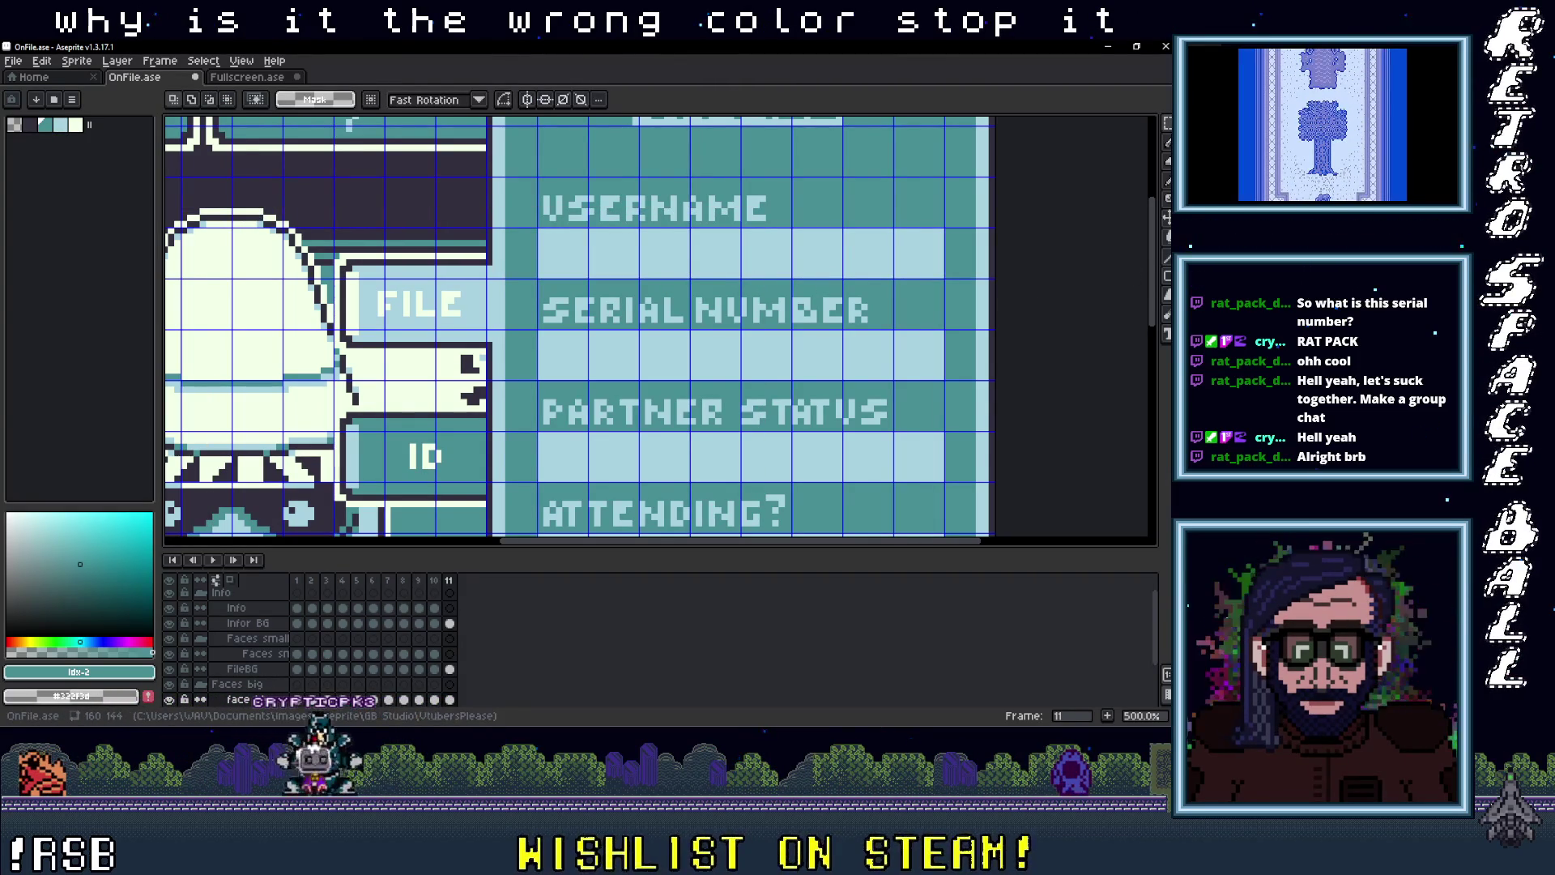
key(alt+Tab)
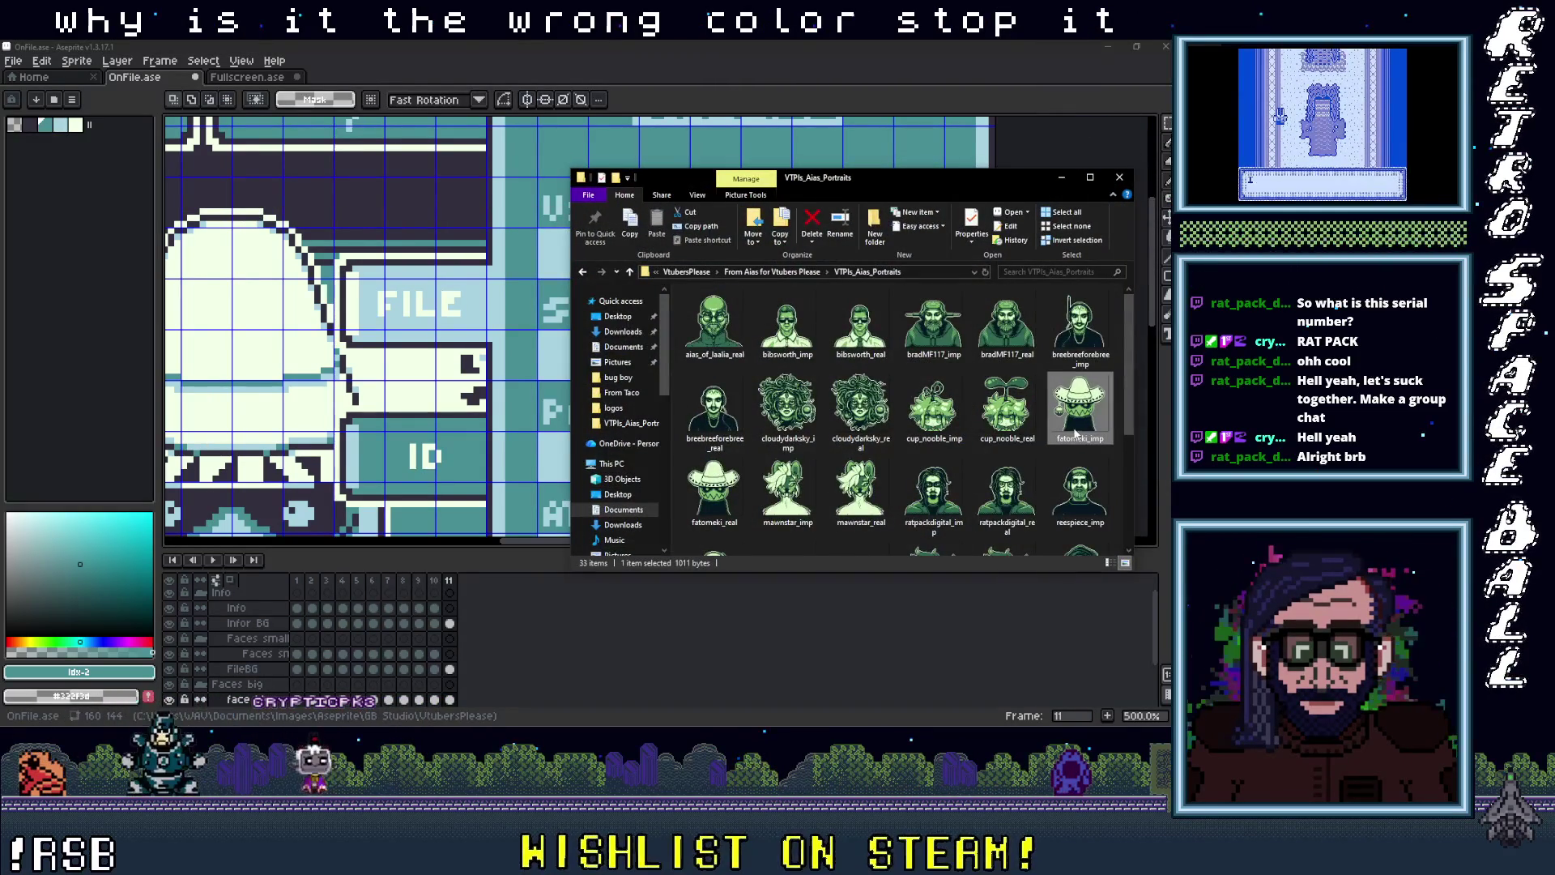
click(1069, 439)
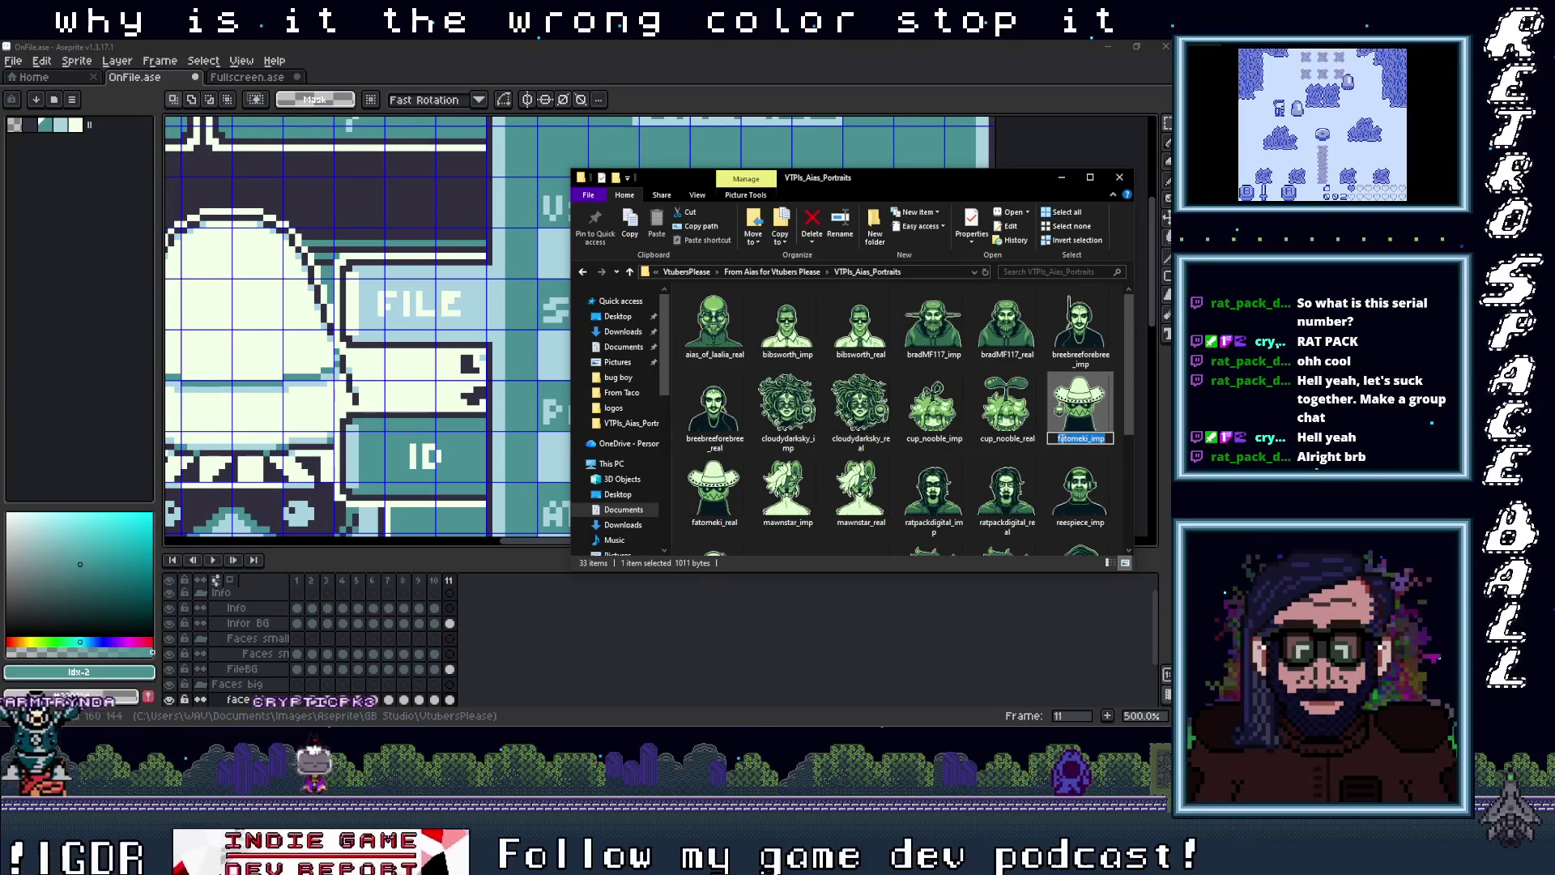
drag(1058, 439, 1088, 441)
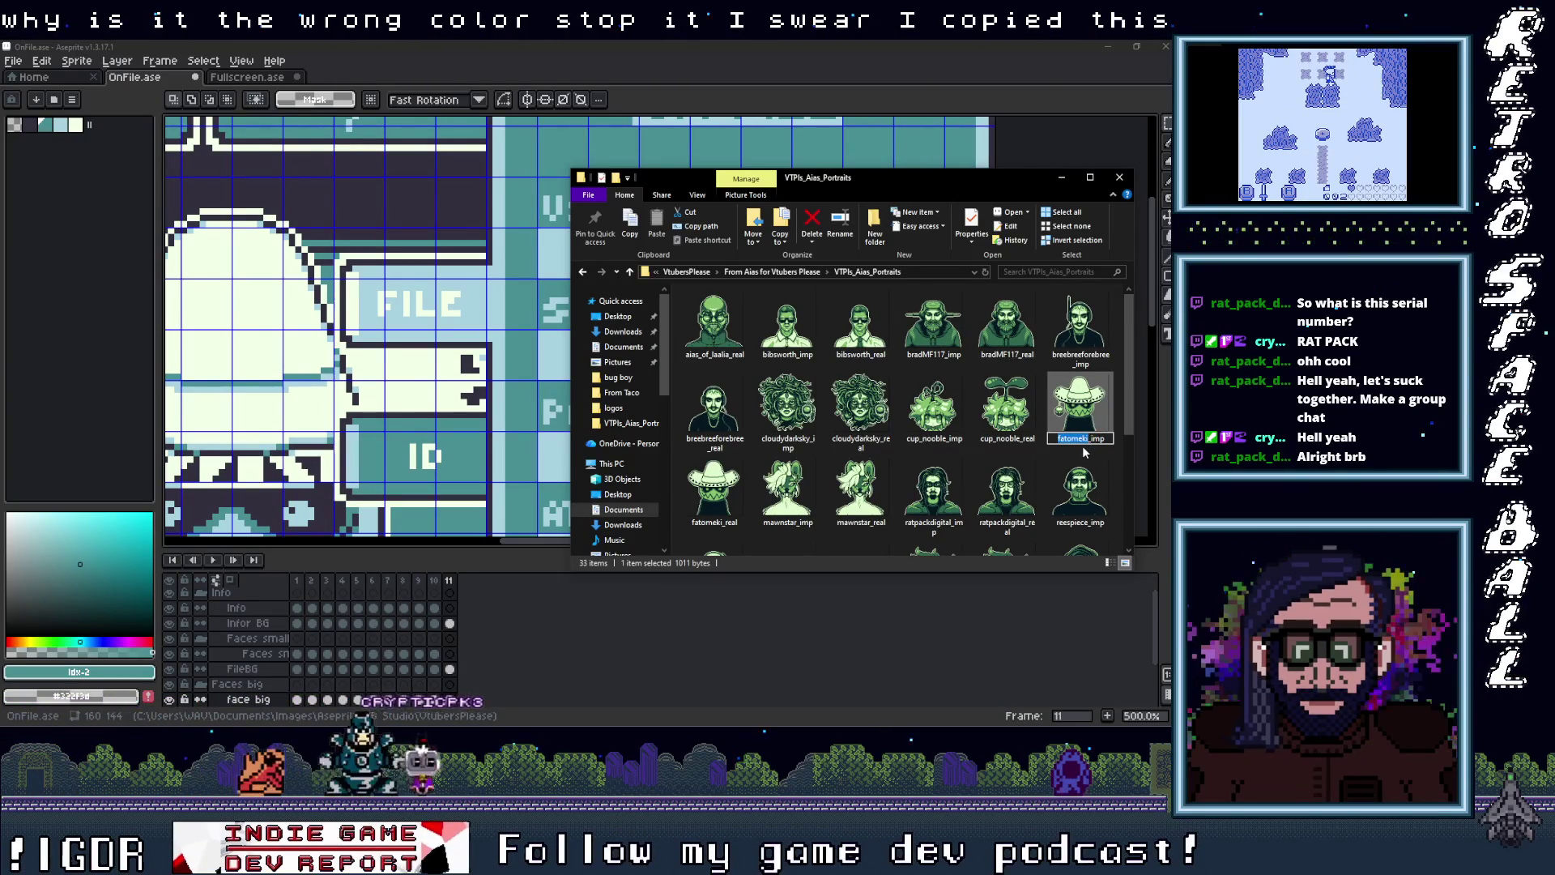
Step: Paste the username into a text box across the USERNAME row on the Info layer
click(654, 154)
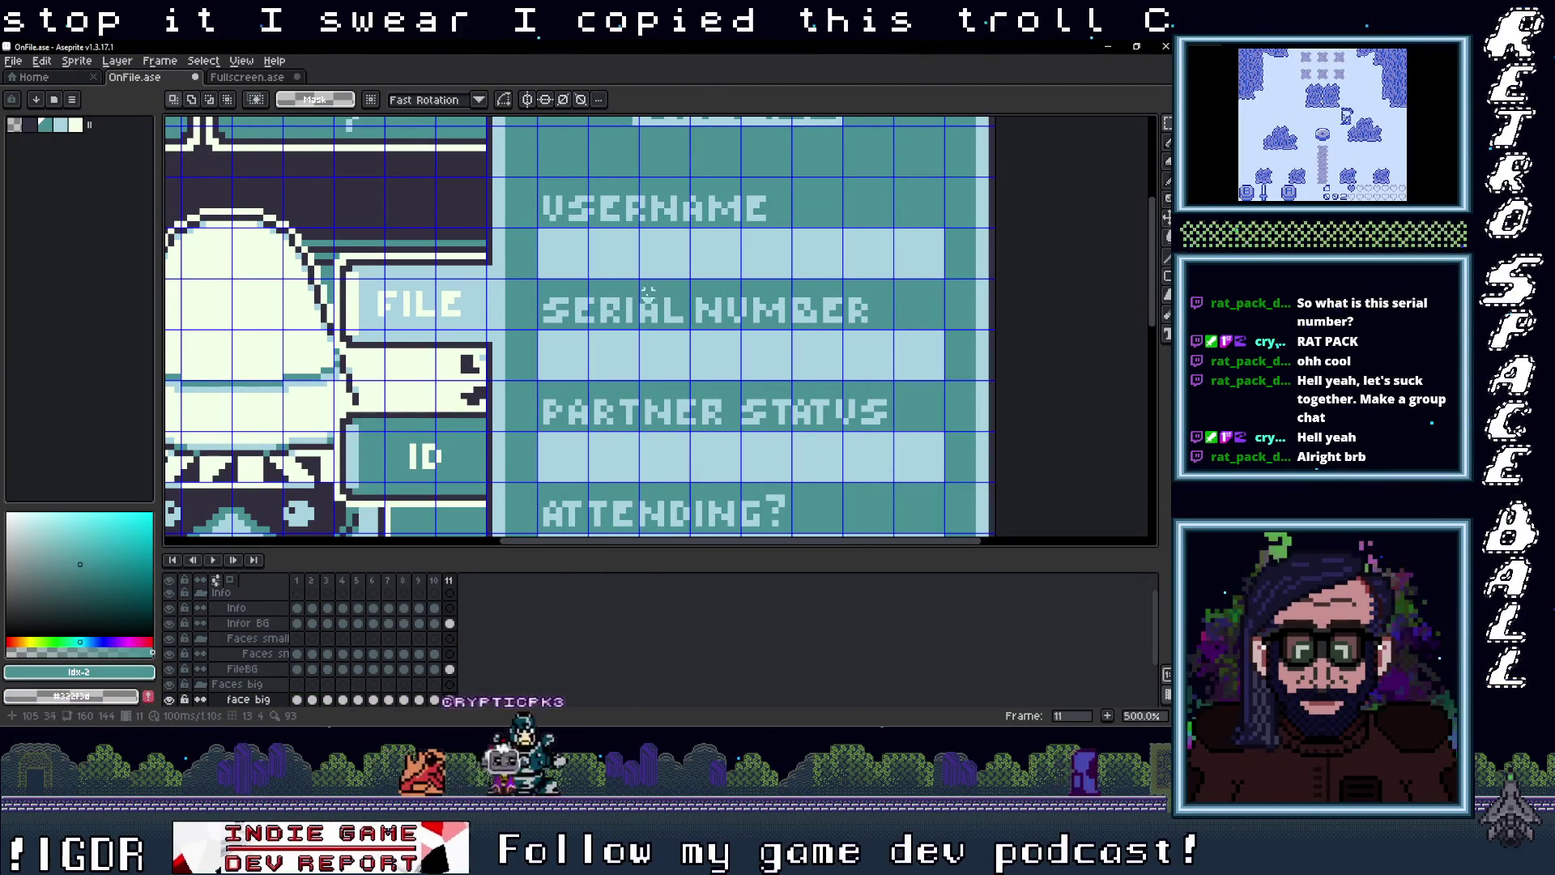
key(t)
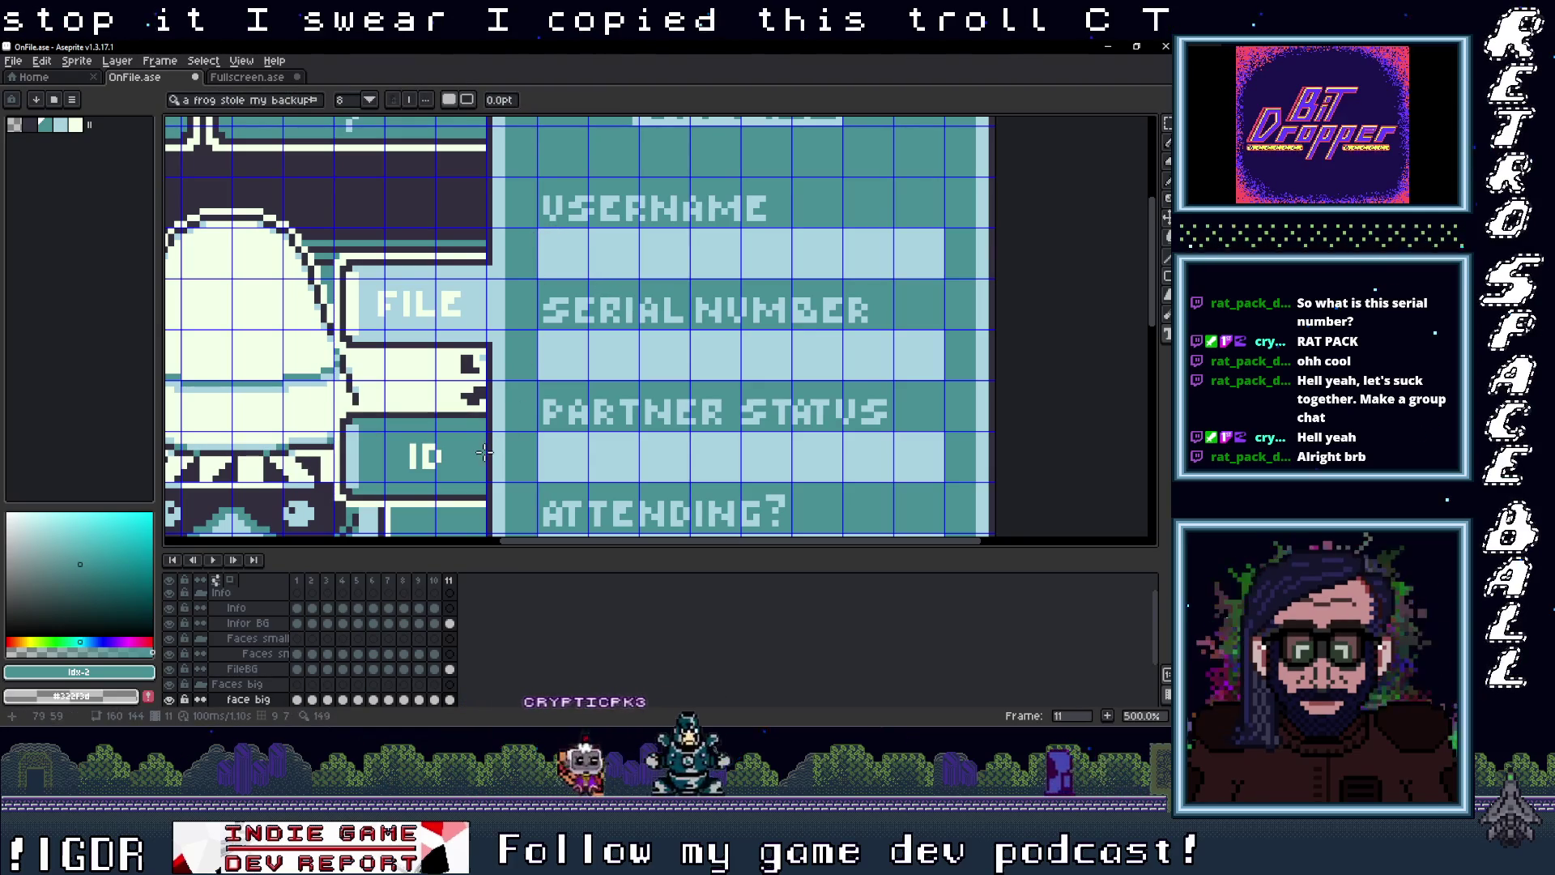
click(452, 606)
mouse_move(537, 228)
mouse_down()
mouse_move(745, 278)
mouse_move(942, 276)
mouse_up()
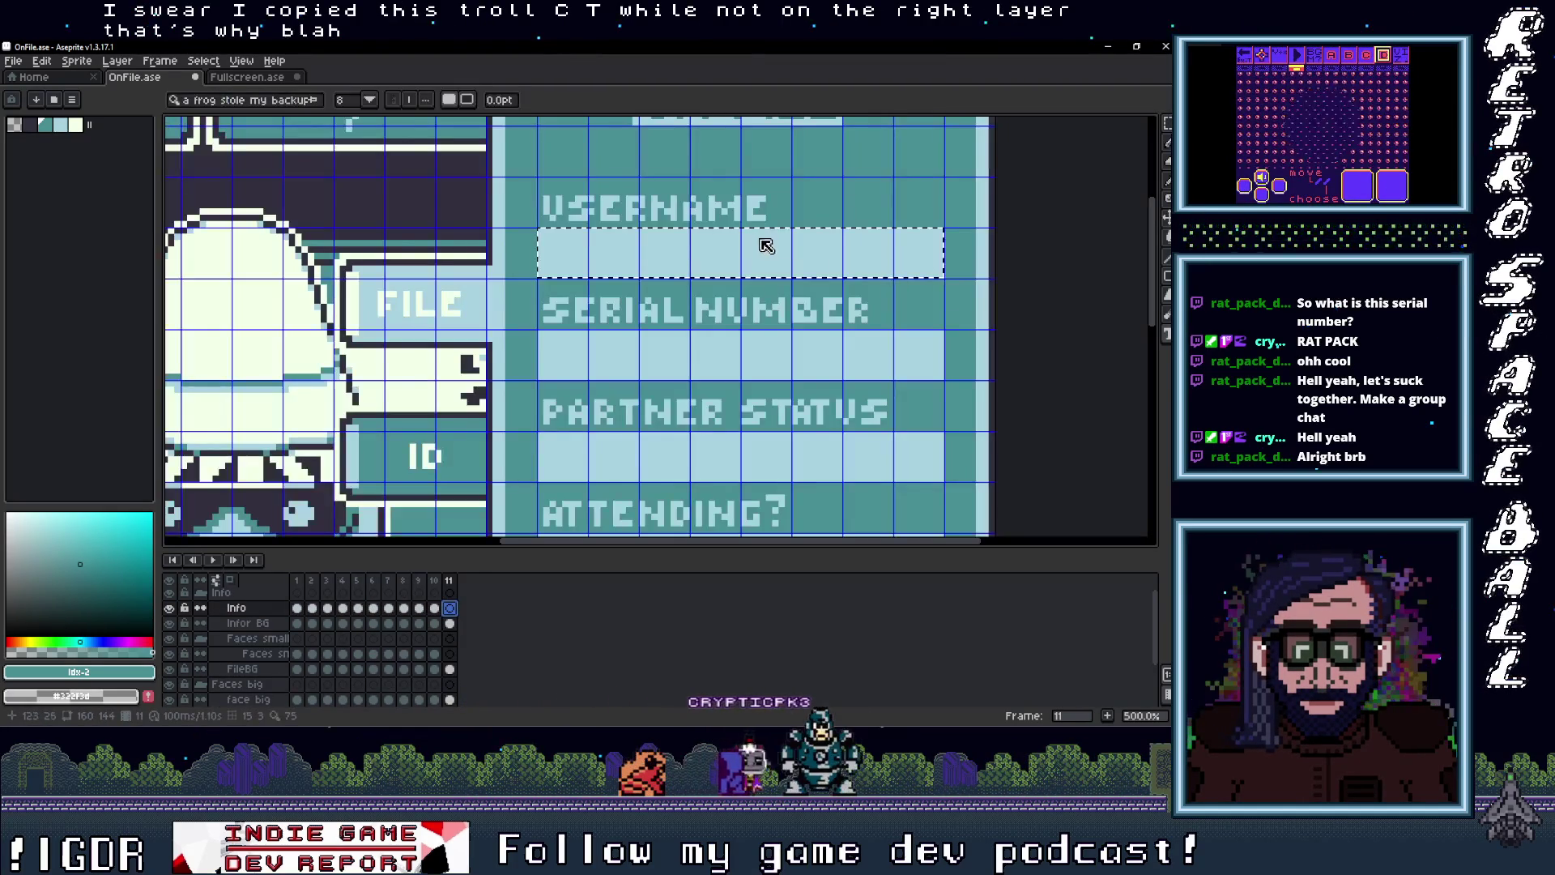
key(ctrl+v)
key(Return)
scroll(705, 267, up, 1)
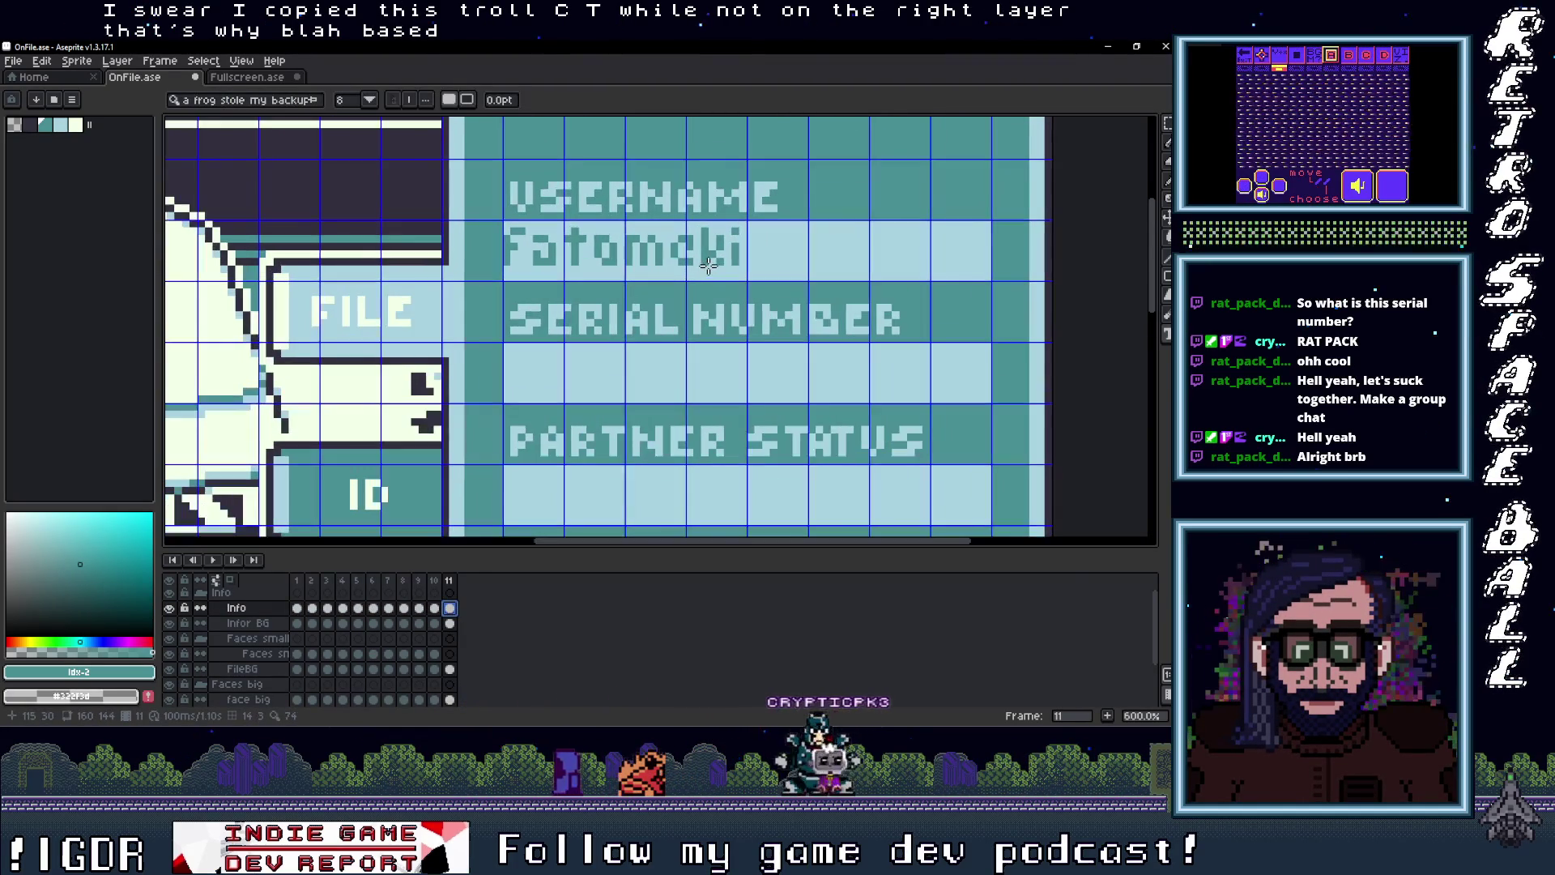
Step: Marquee-select the username text and shift it neatly into place within the row
key(m)
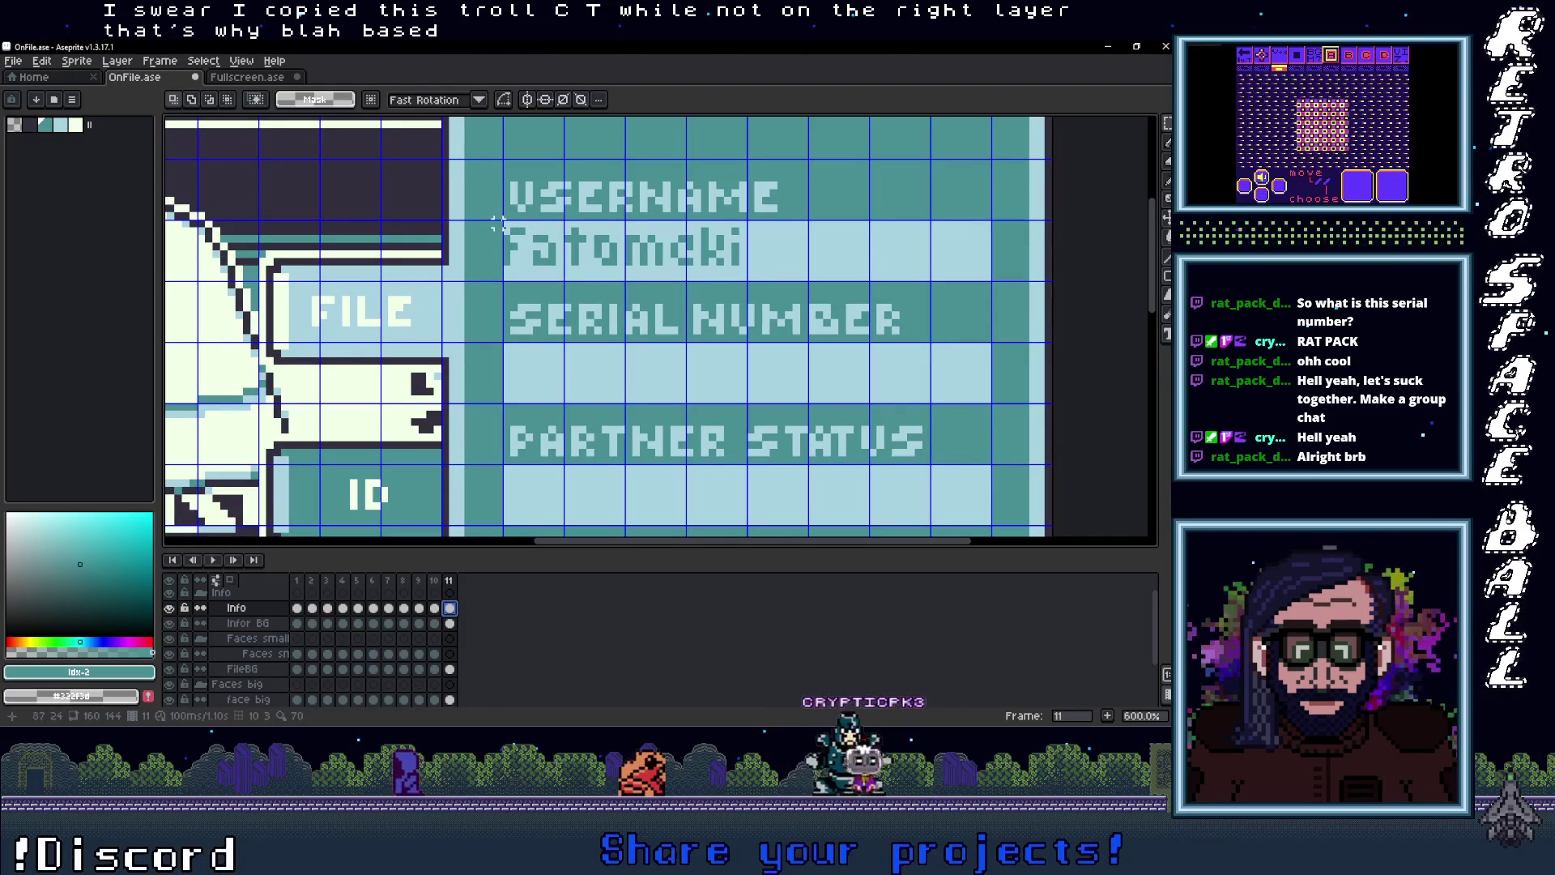
mouse_move(715, 259)
mouse_down()
mouse_move(755, 276)
mouse_move(727, 261)
mouse_up()
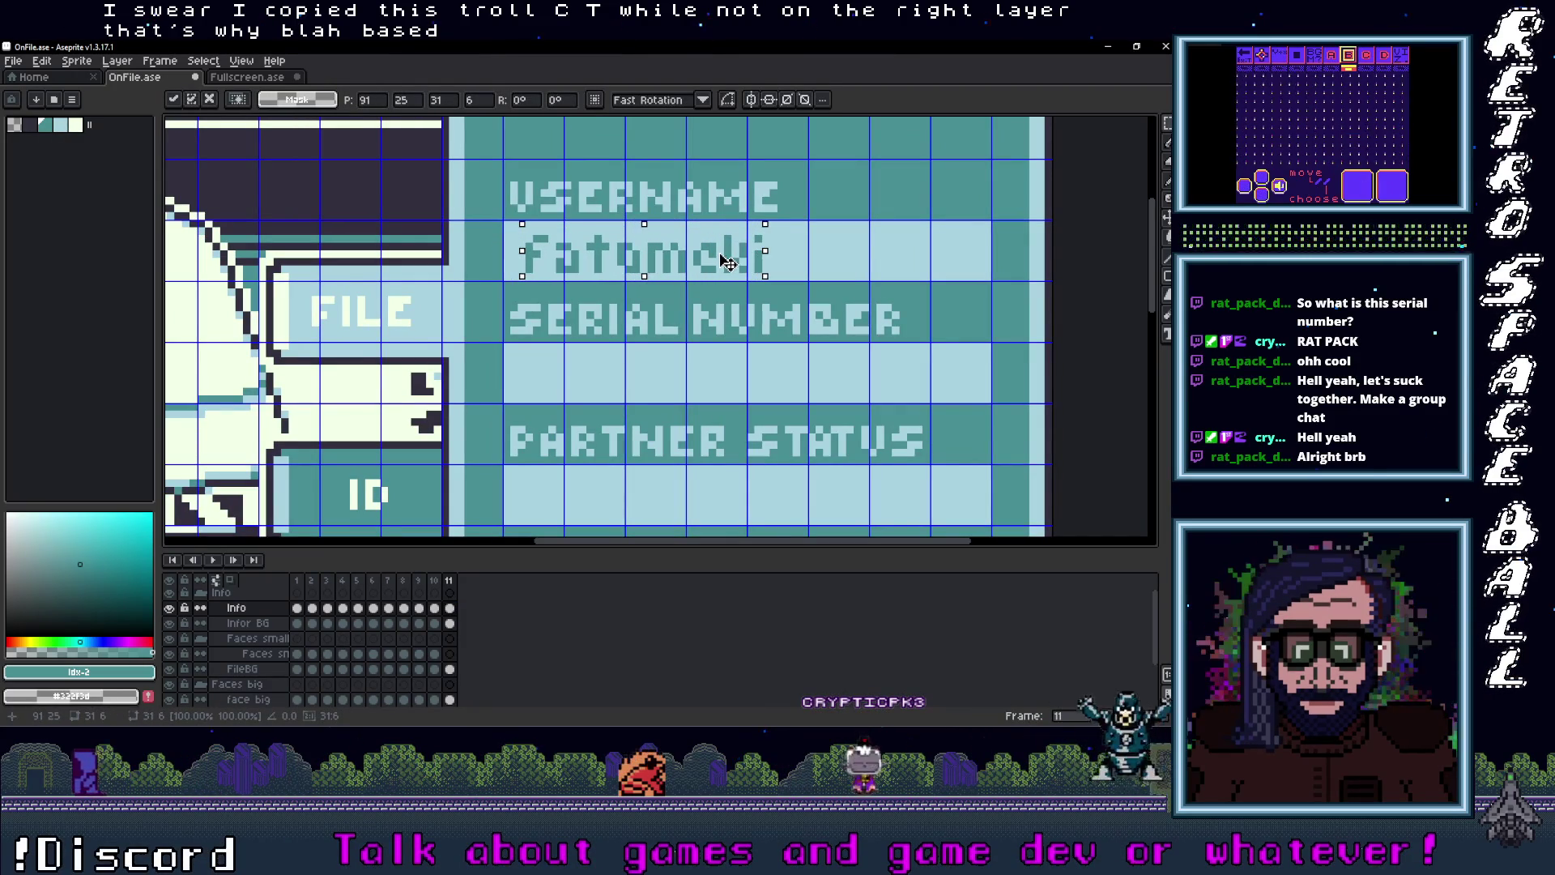
click(704, 361)
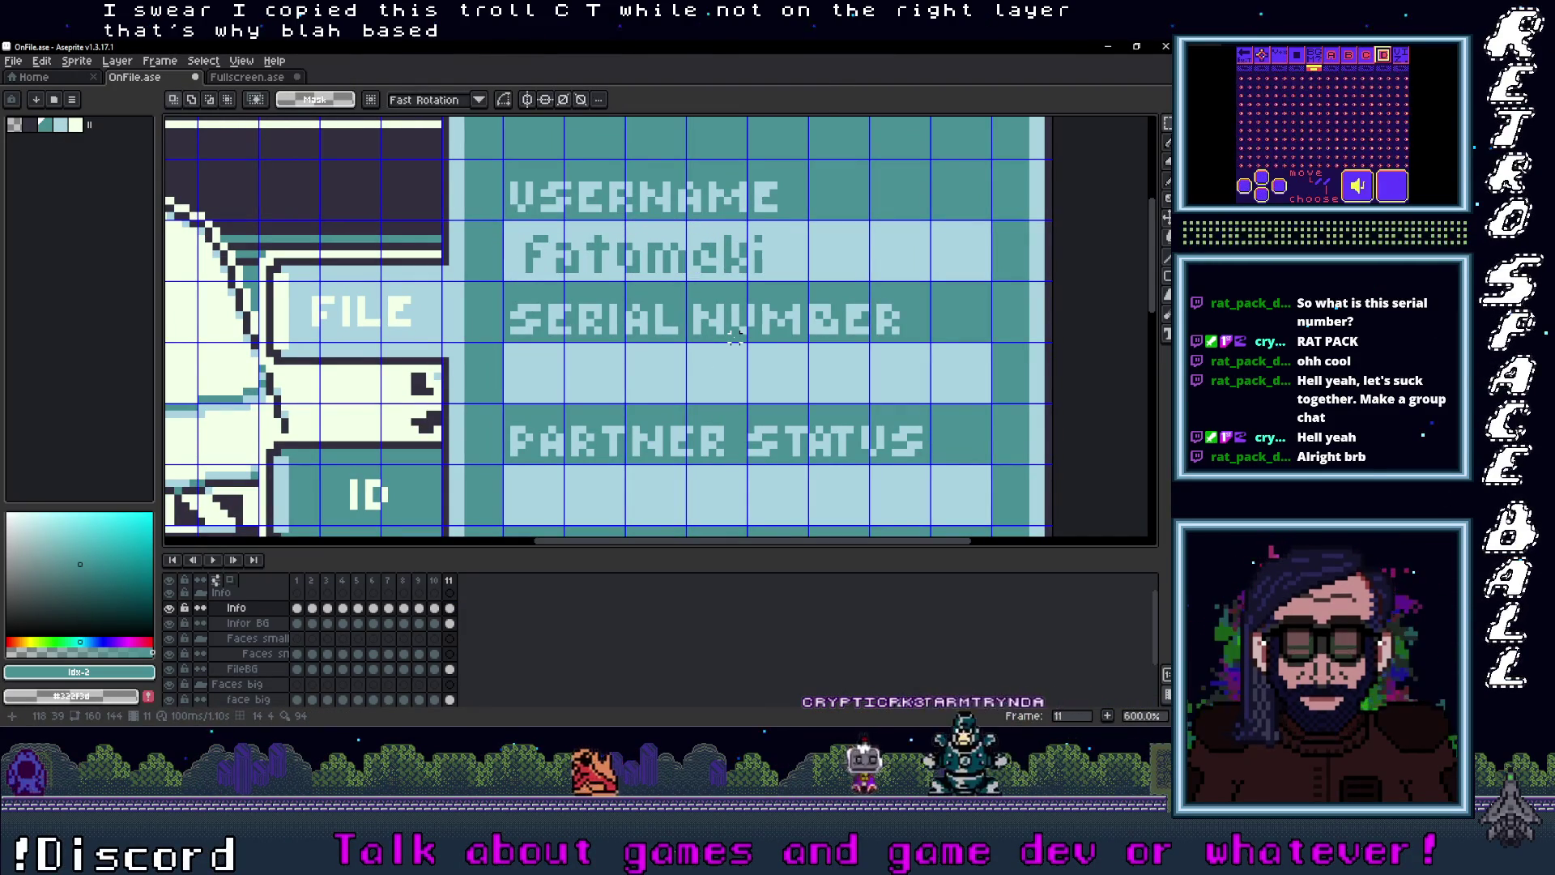
scroll(777, 338, down, 2)
scroll(764, 350, down, 2)
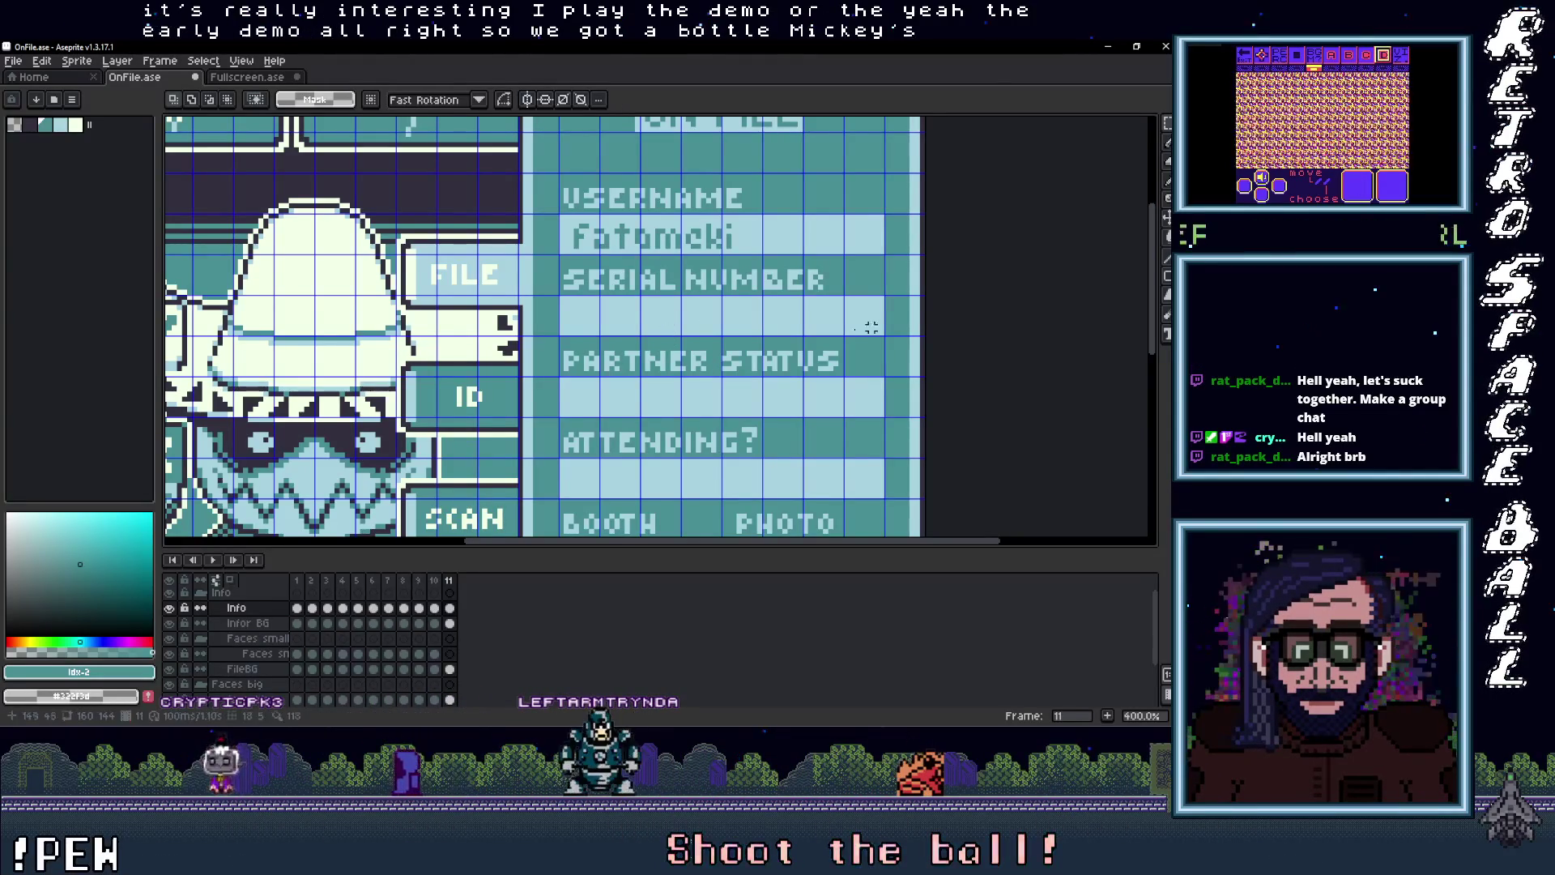
key(alt+Tab)
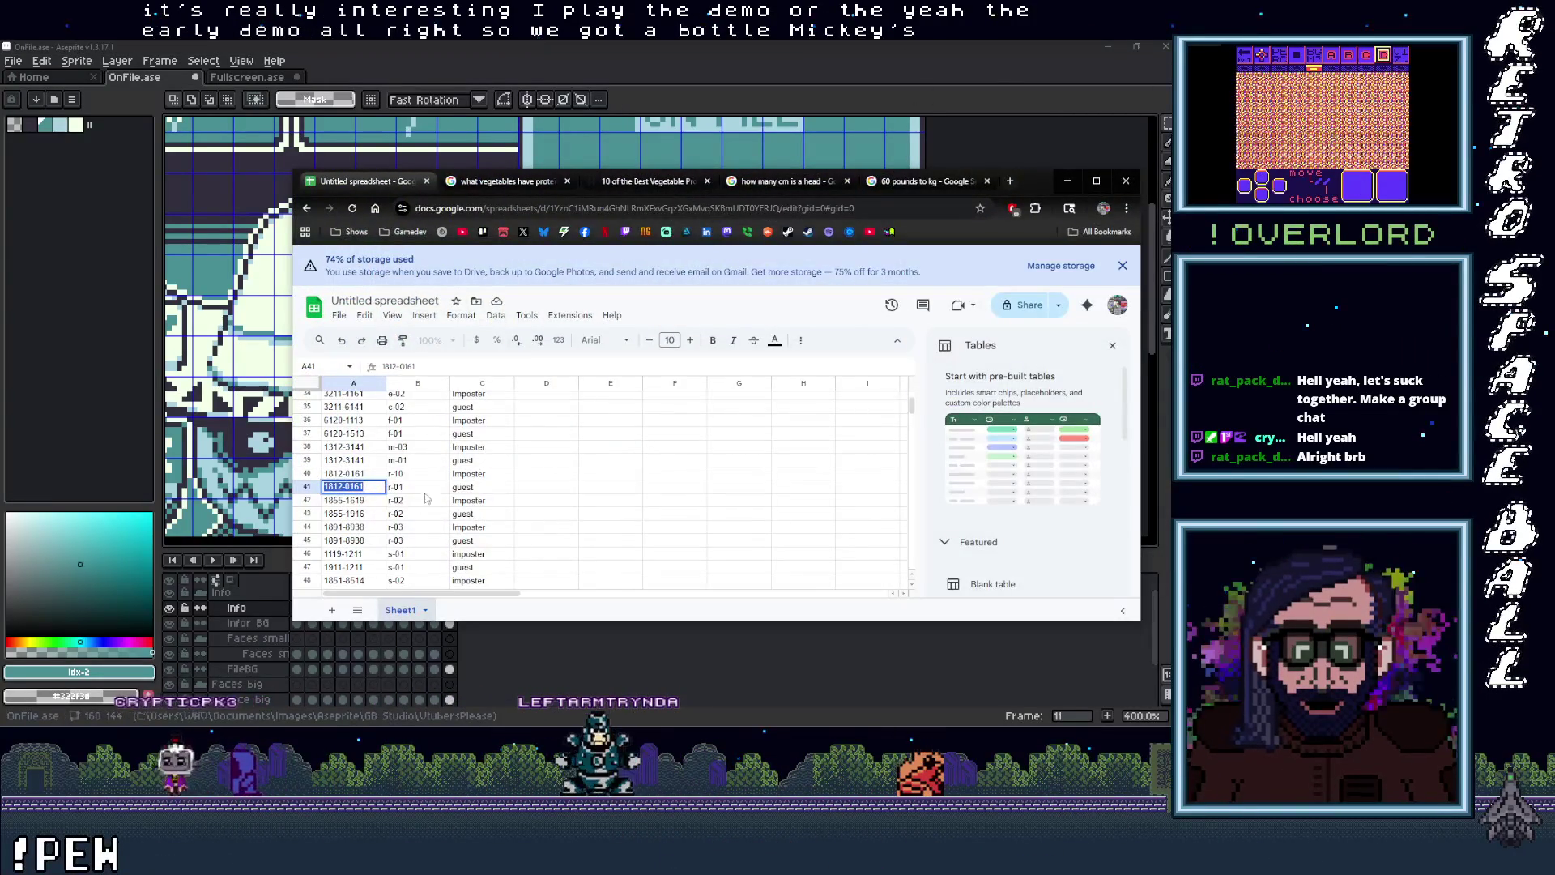
scroll(411, 493, up, 2)
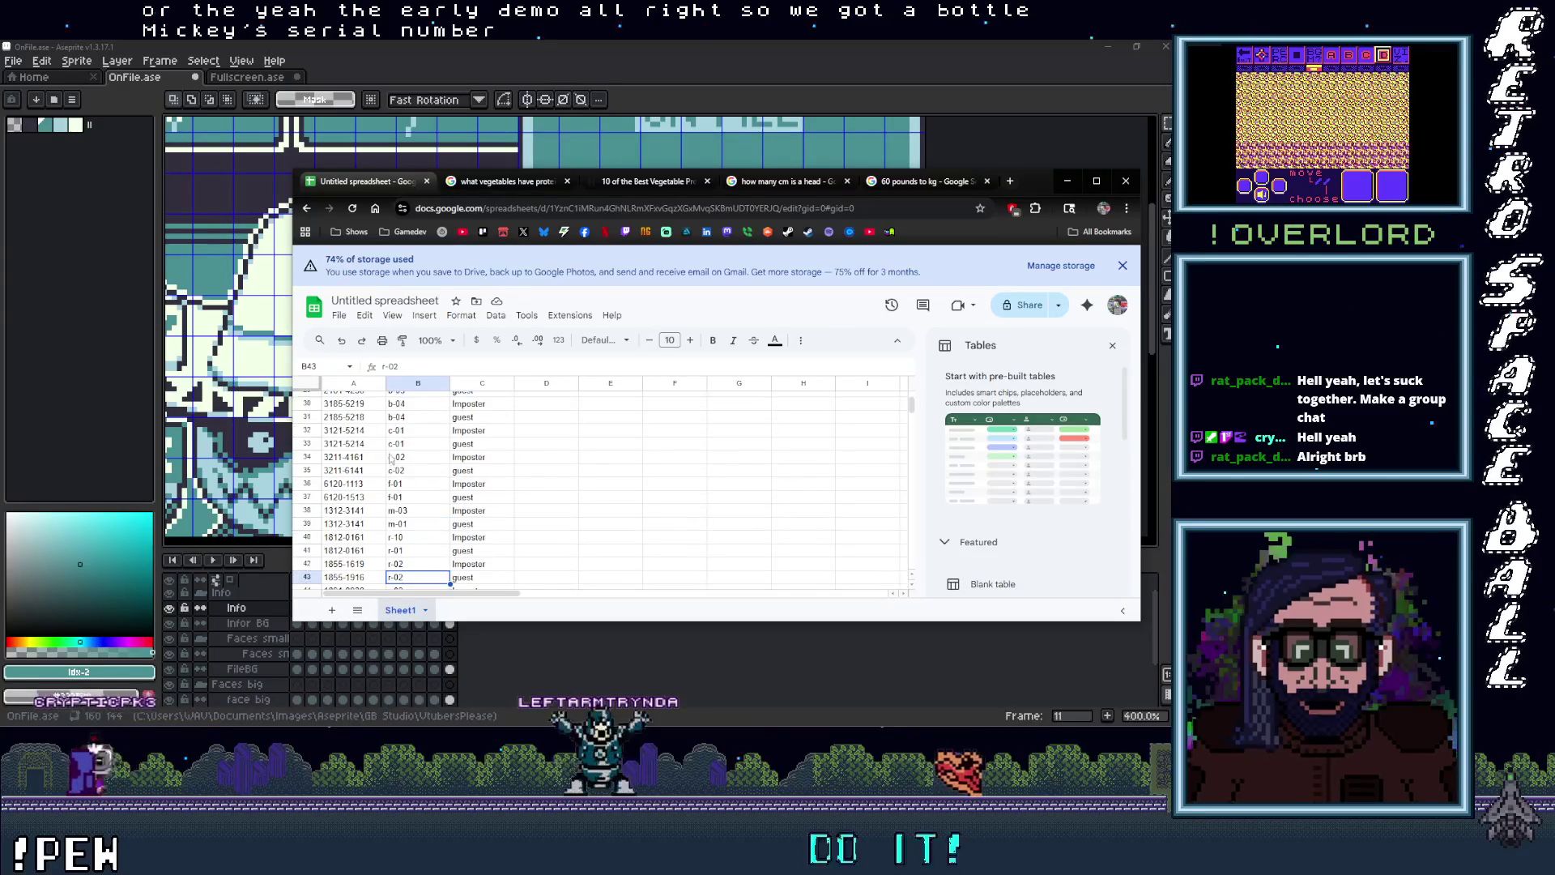
click(393, 485)
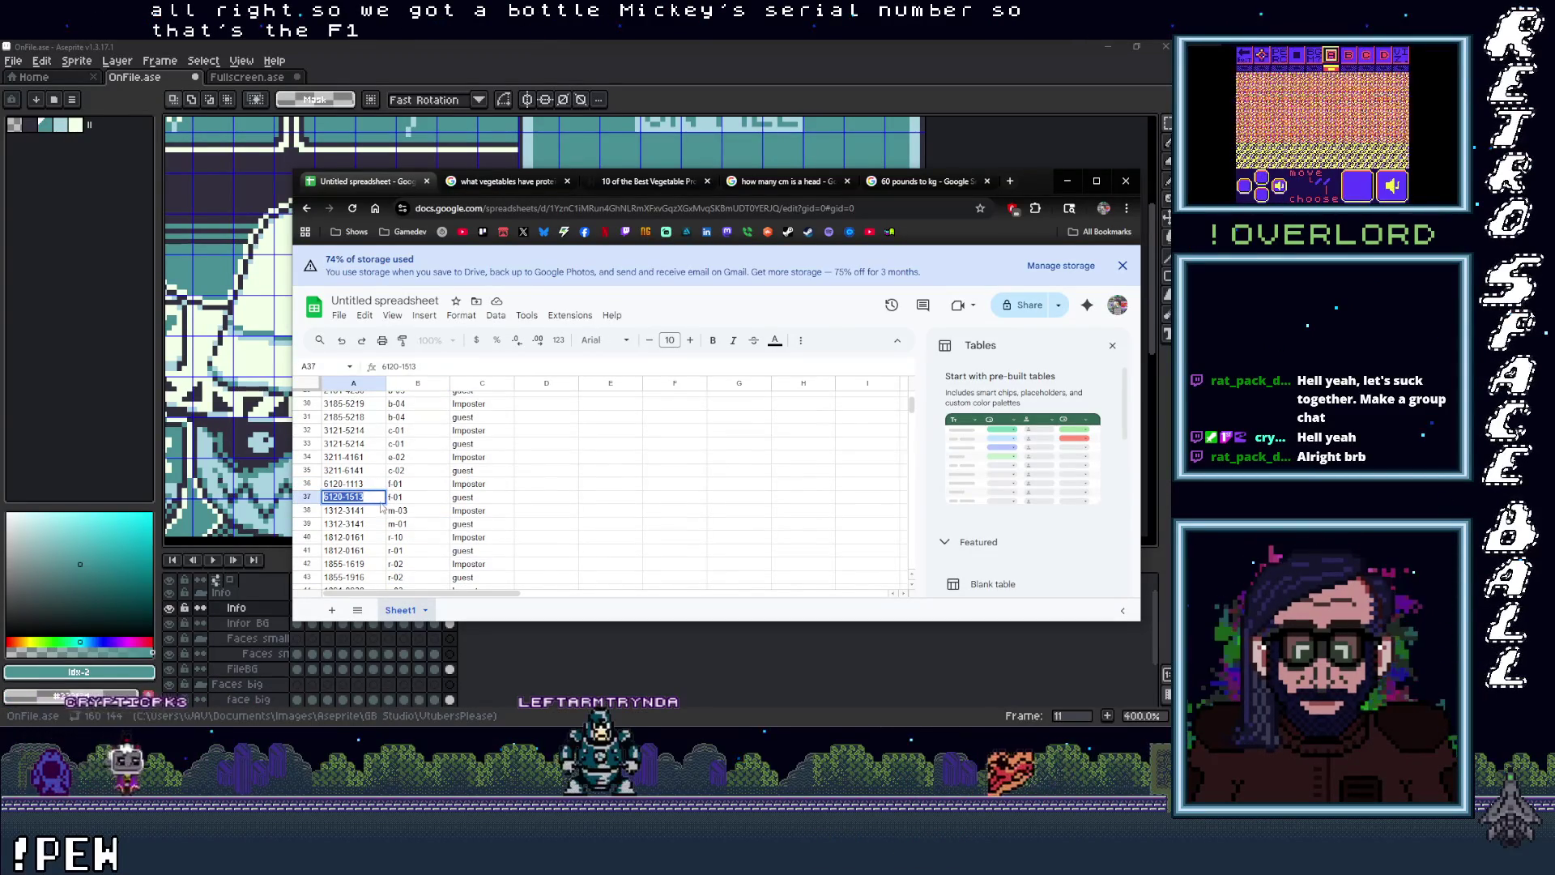
click(1062, 184)
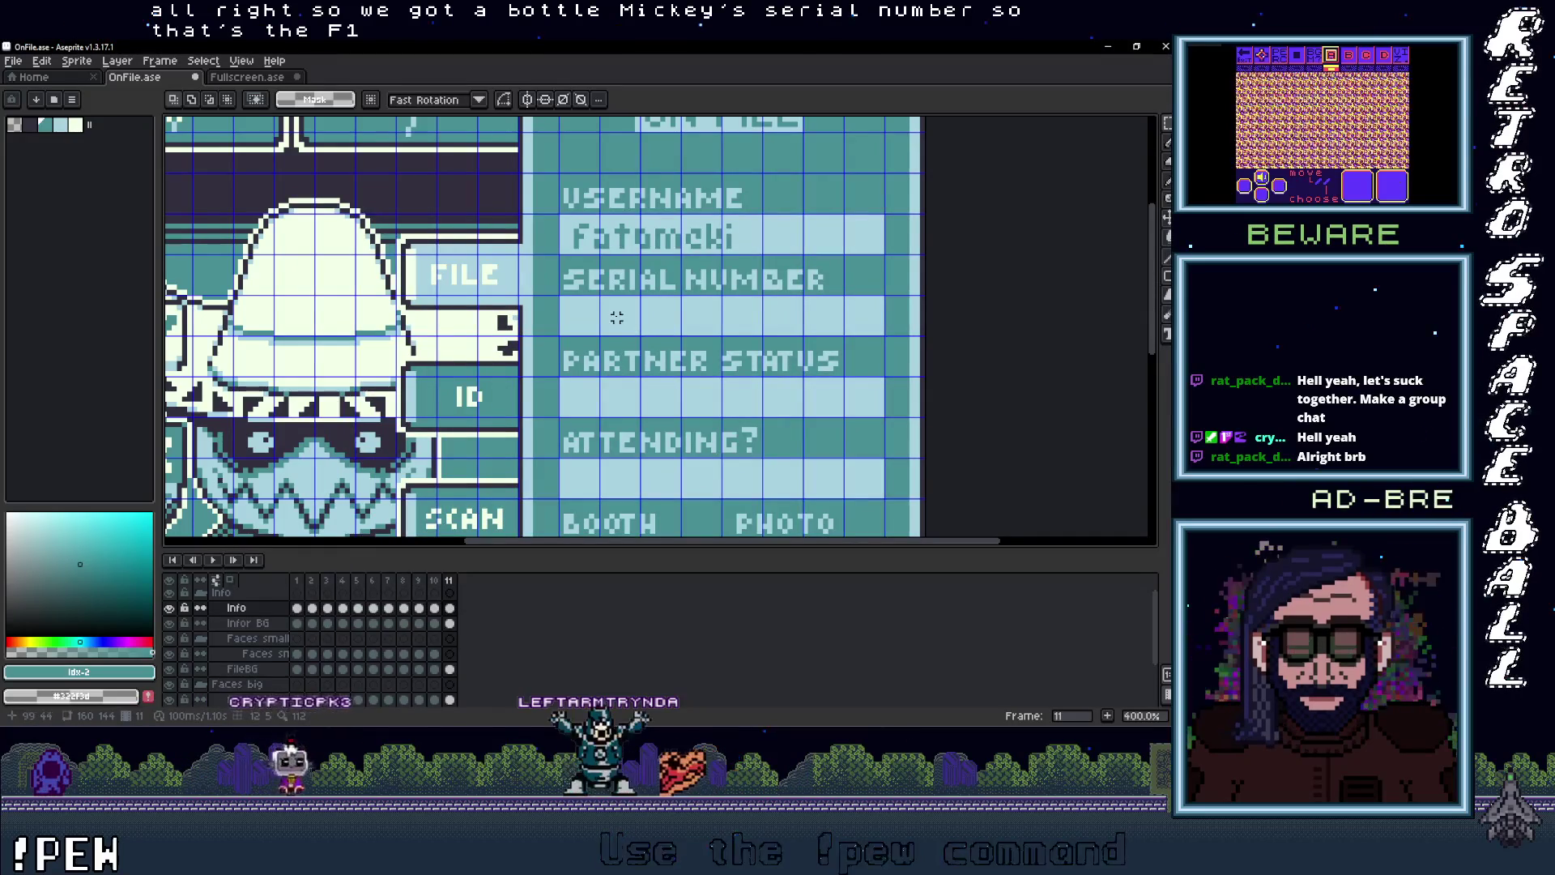
Step: Place the serial number in the SERIAL NUMBER row and stretch it taller to fill the row
key(t)
mouse_move(560, 296)
mouse_down()
mouse_move(600, 320)
mouse_move(826, 344)
mouse_move(887, 344)
mouse_move(882, 332)
mouse_up()
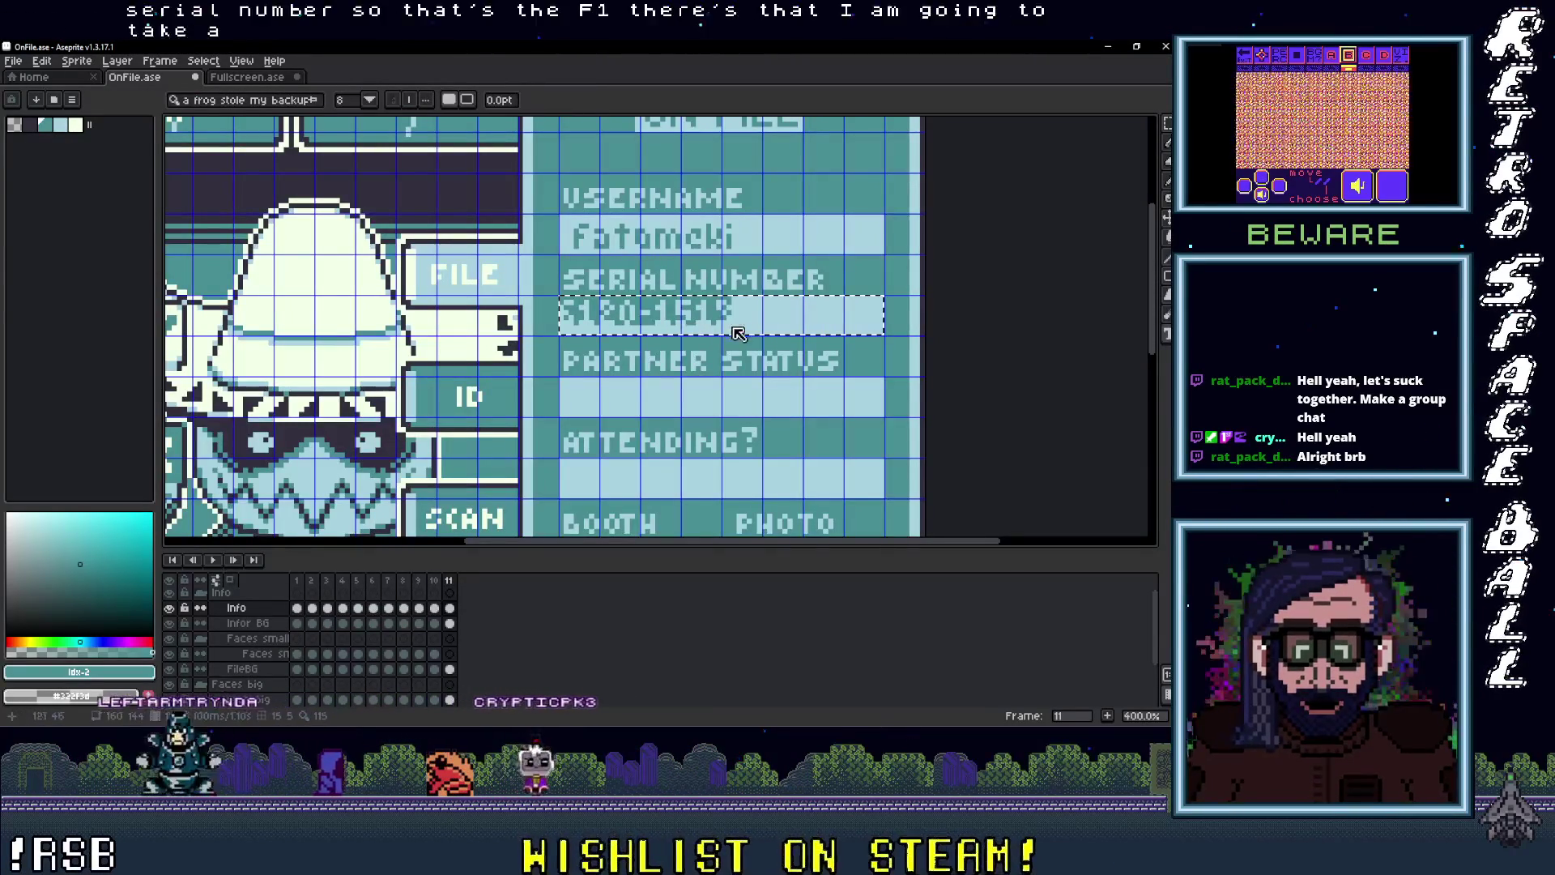
click(762, 377)
scroll(731, 345, up, 1)
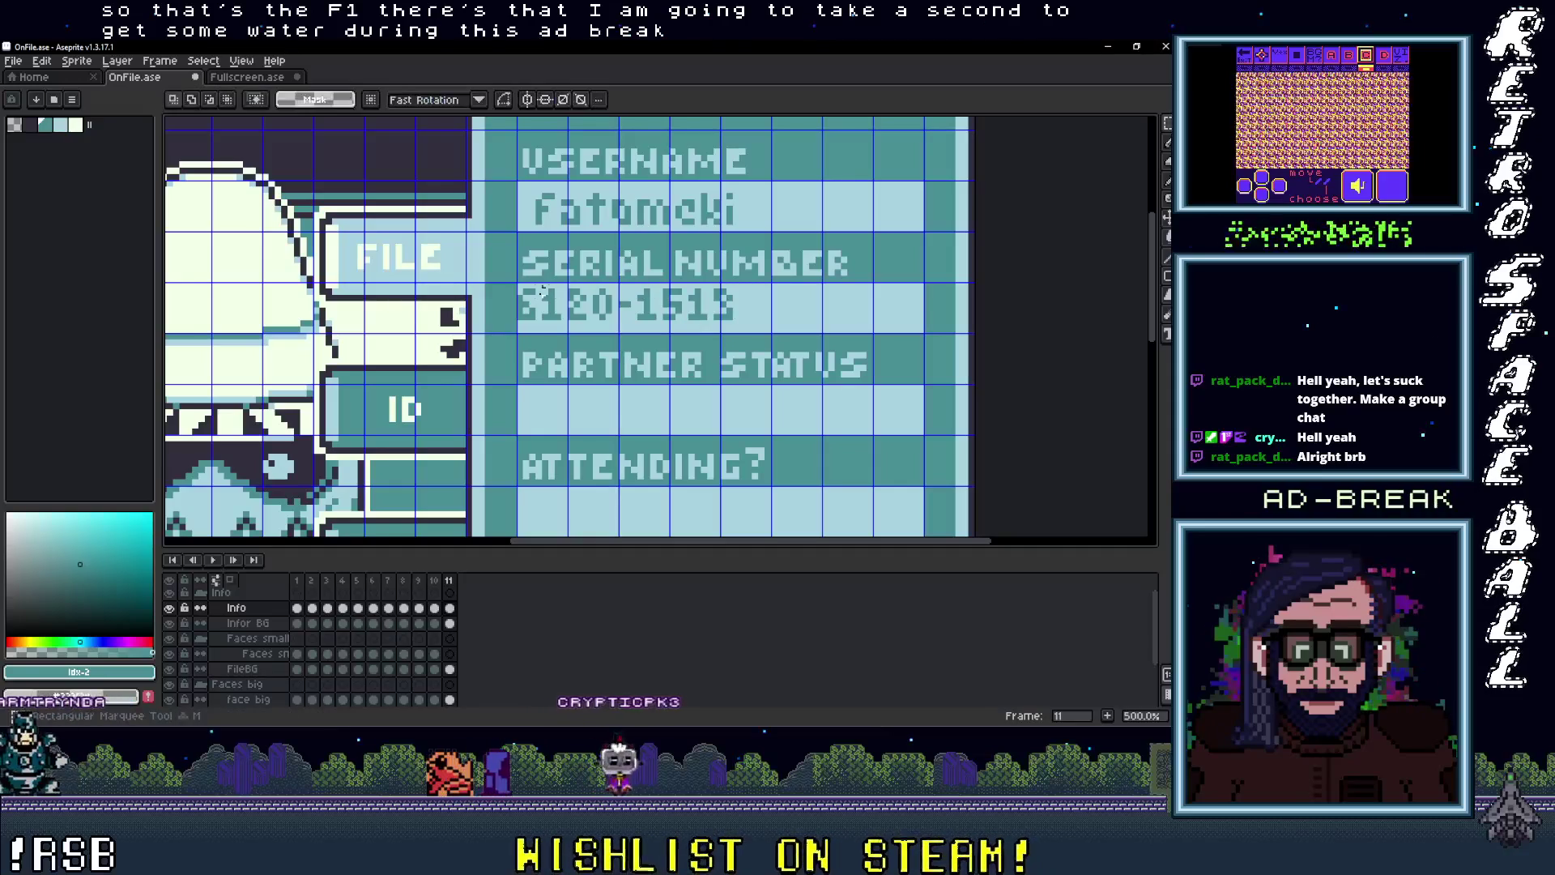
drag(733, 307, 661, 315)
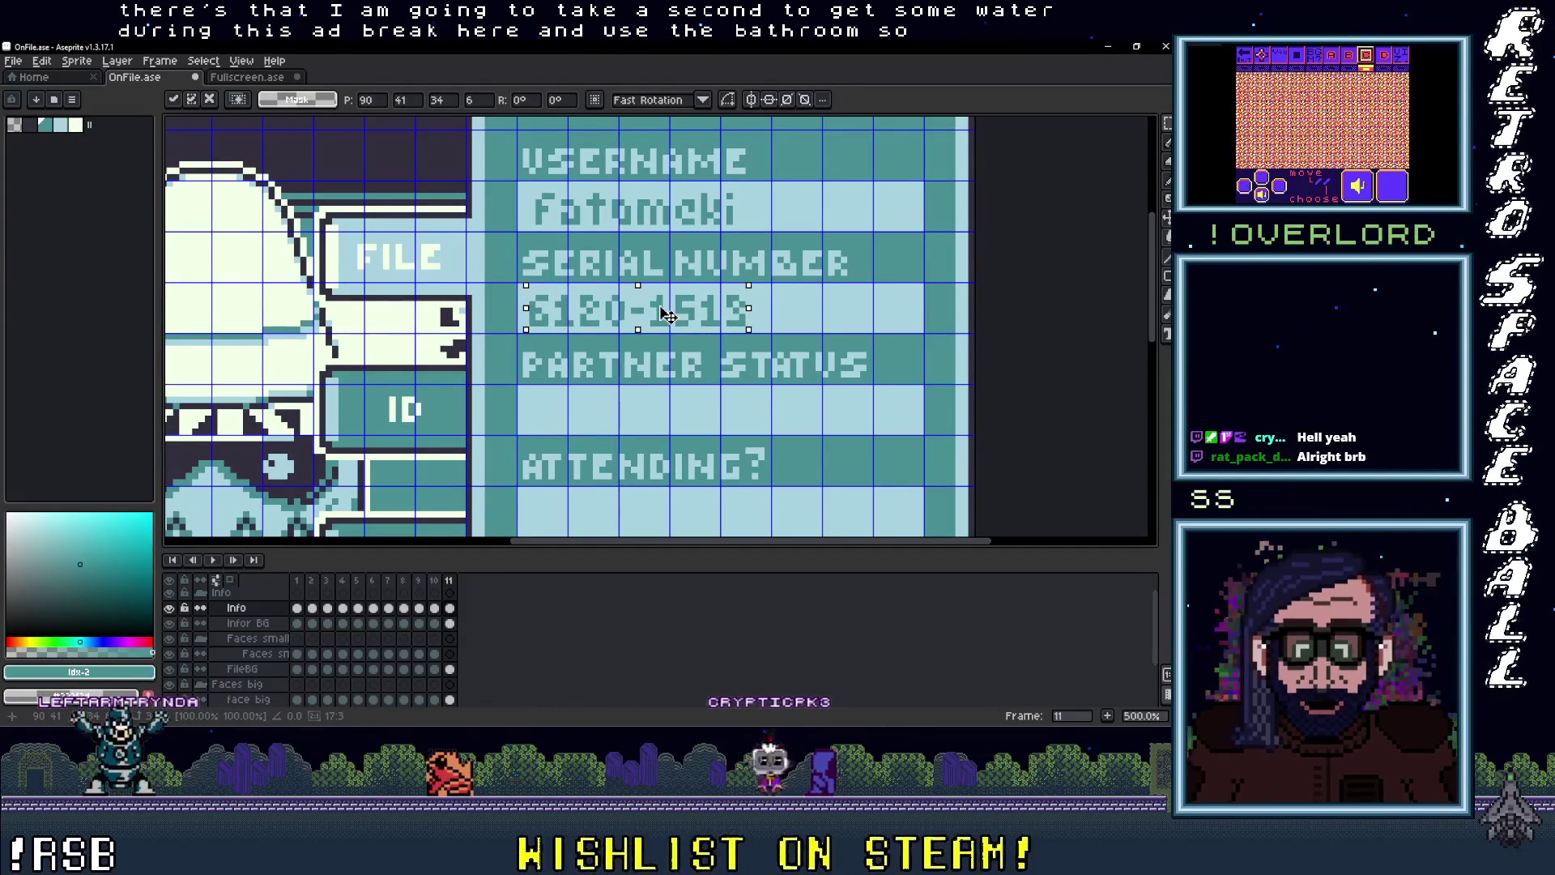
key(ctrl+d)
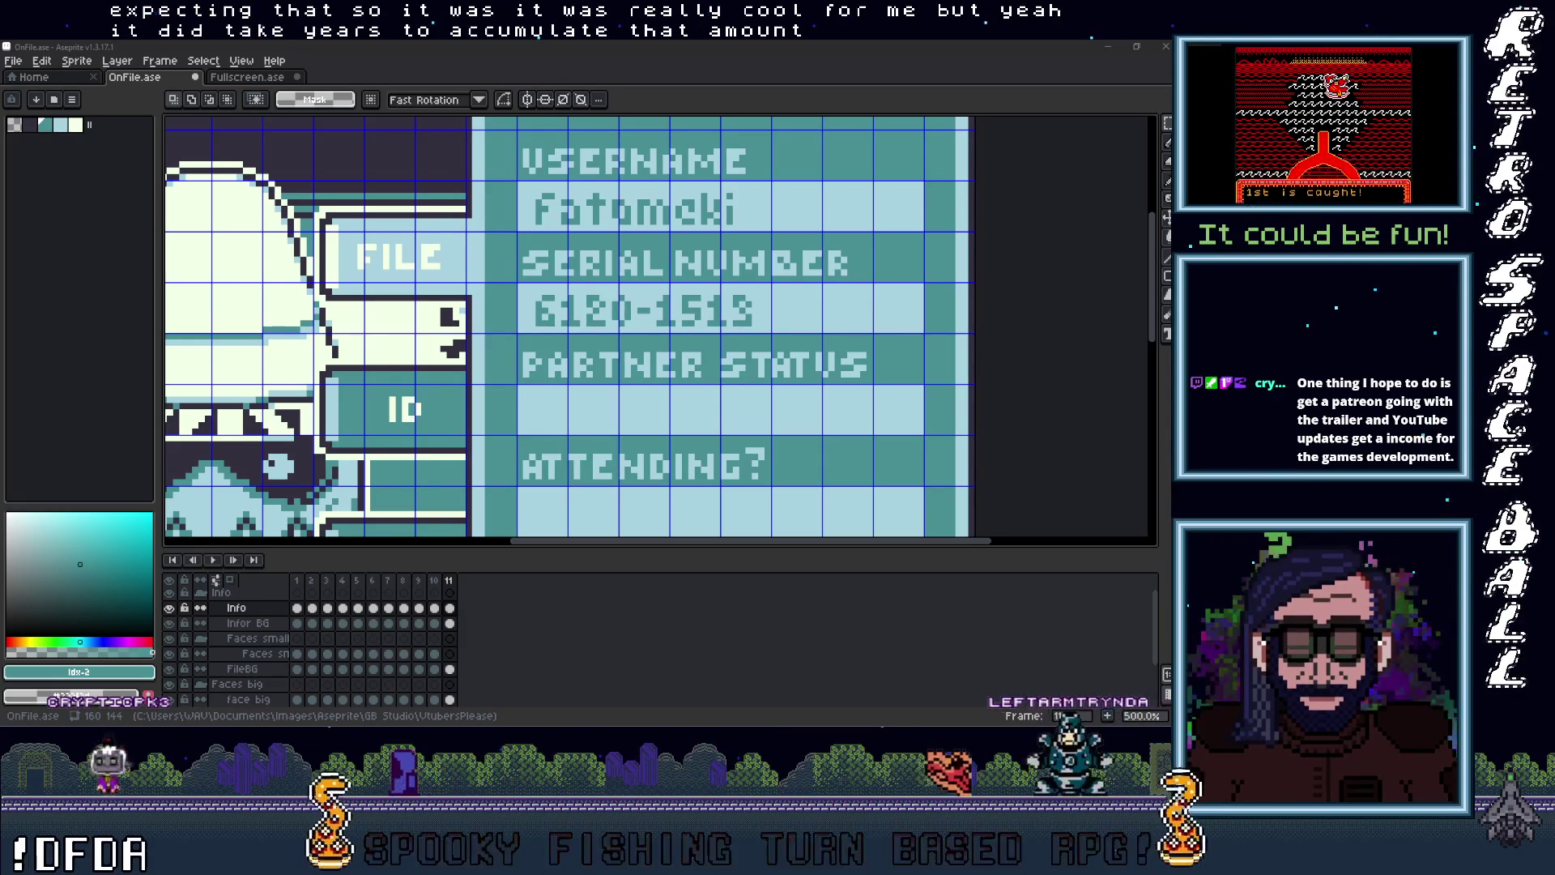
Step: Scroll the canvas to review the filled username and serial number fields
scroll(602, 507, down, 1)
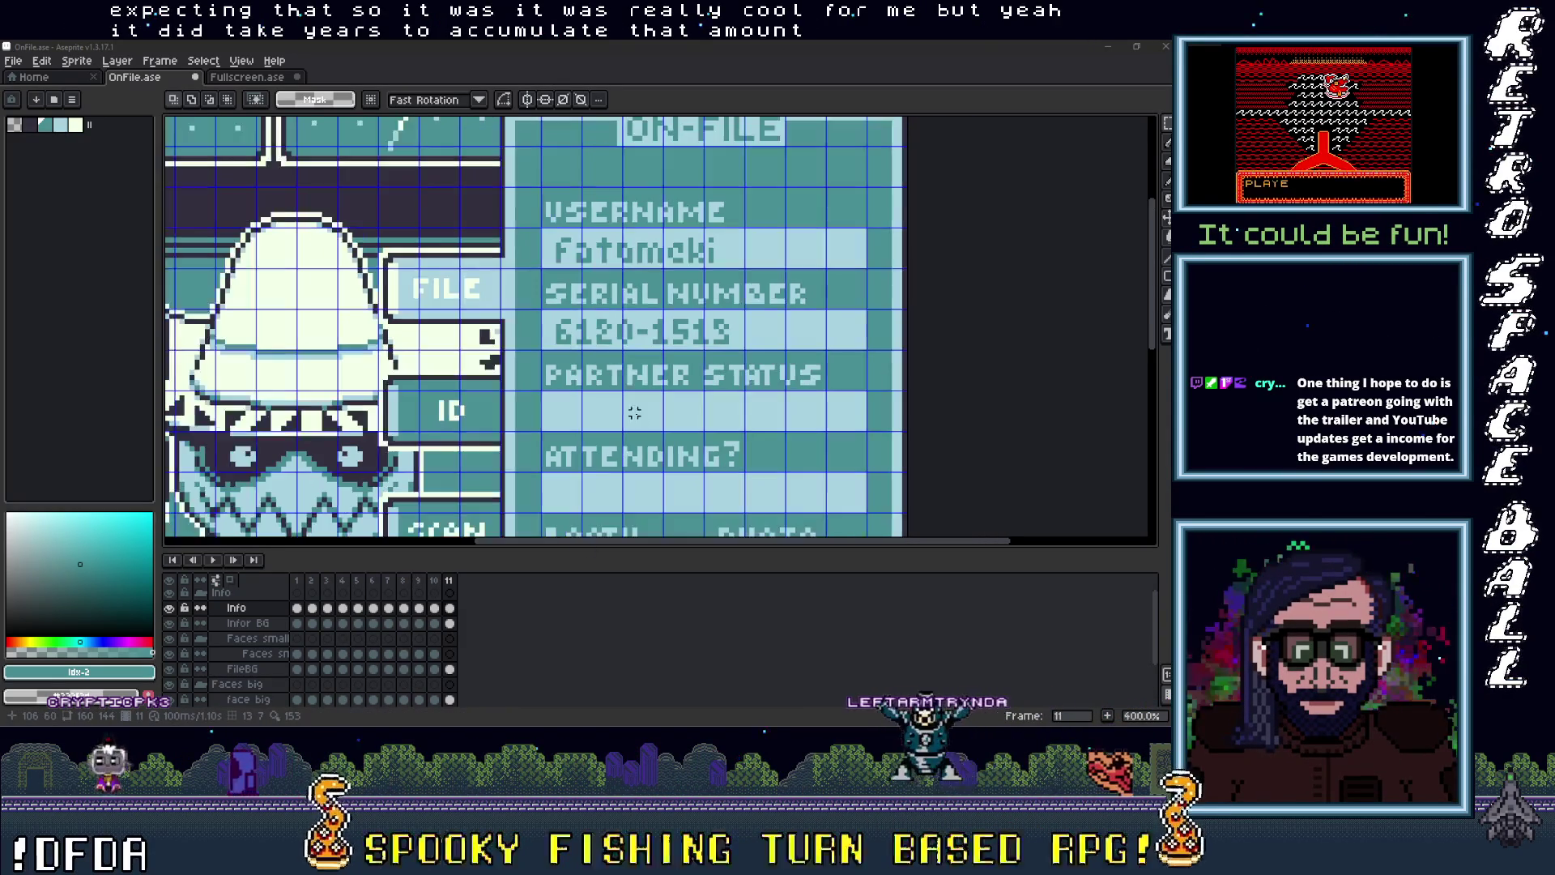
Step: Pan to the PARTNER STATUS field and drag a Text tool box beneath it
drag(618, 411, 578, 363)
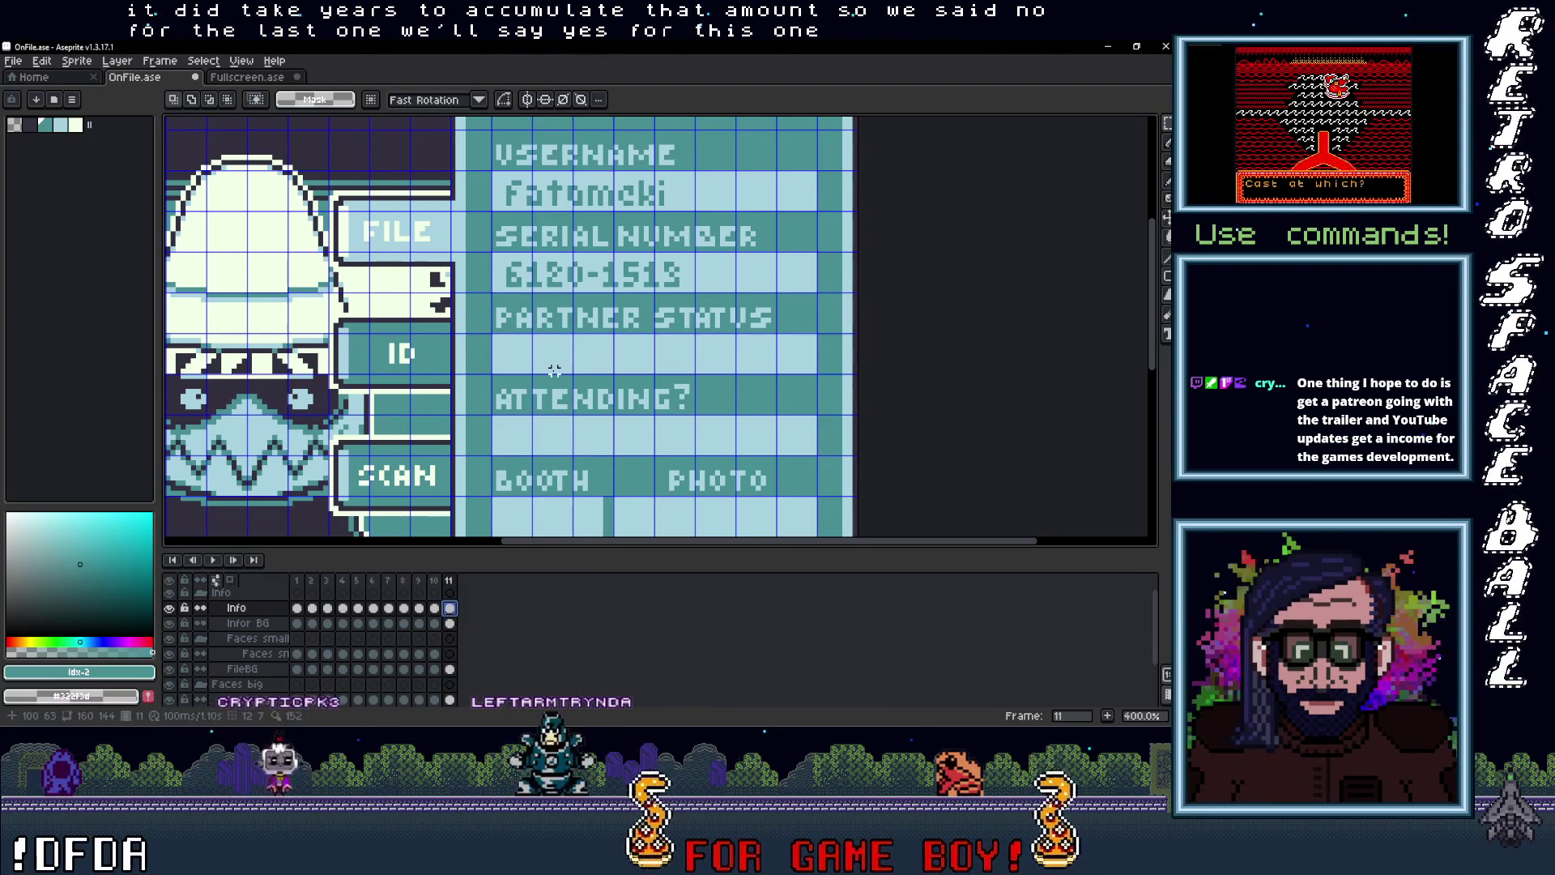
key(t)
mouse_move(494, 334)
mouse_down()
mouse_move(652, 371)
mouse_move(816, 373)
mouse_up()
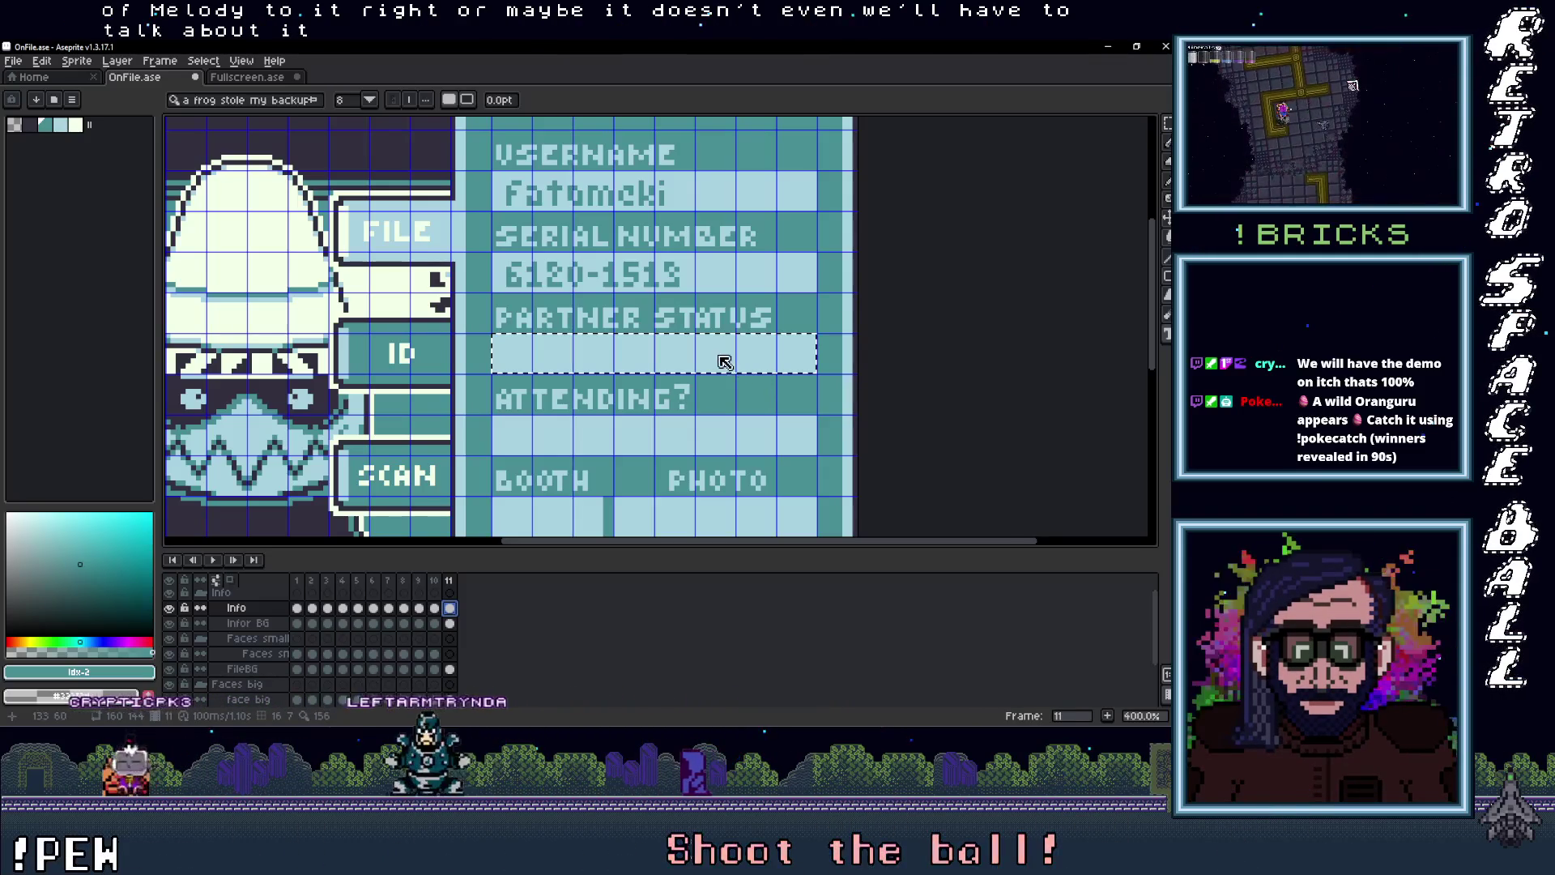
Step: Type 'Partnered' in the PARTNER STATUS box, commit it, and nudge it down one pixel
text(f)
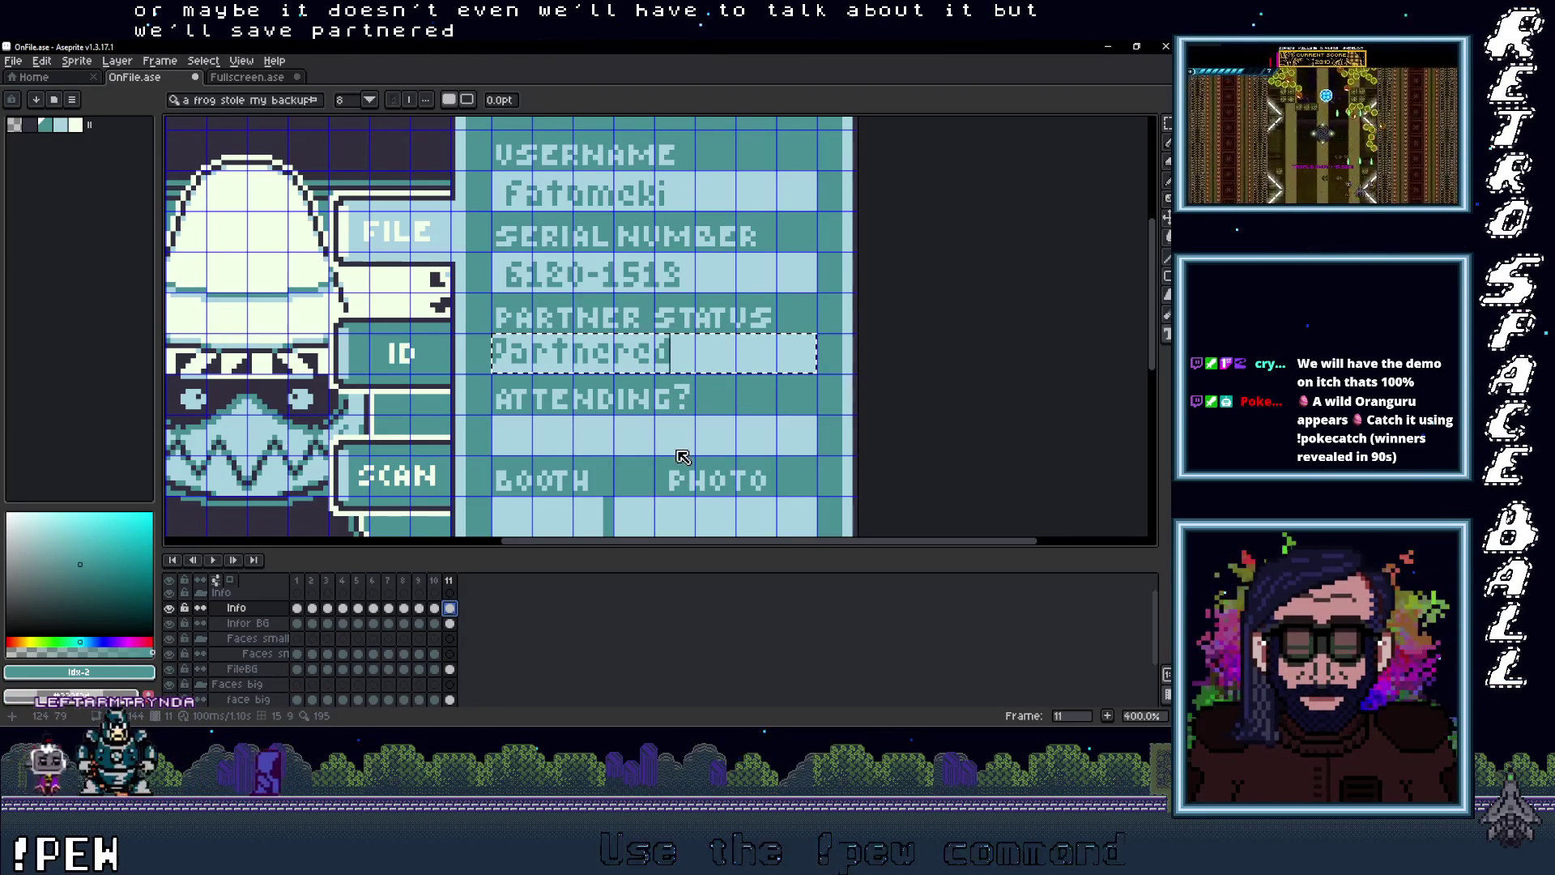
key(m)
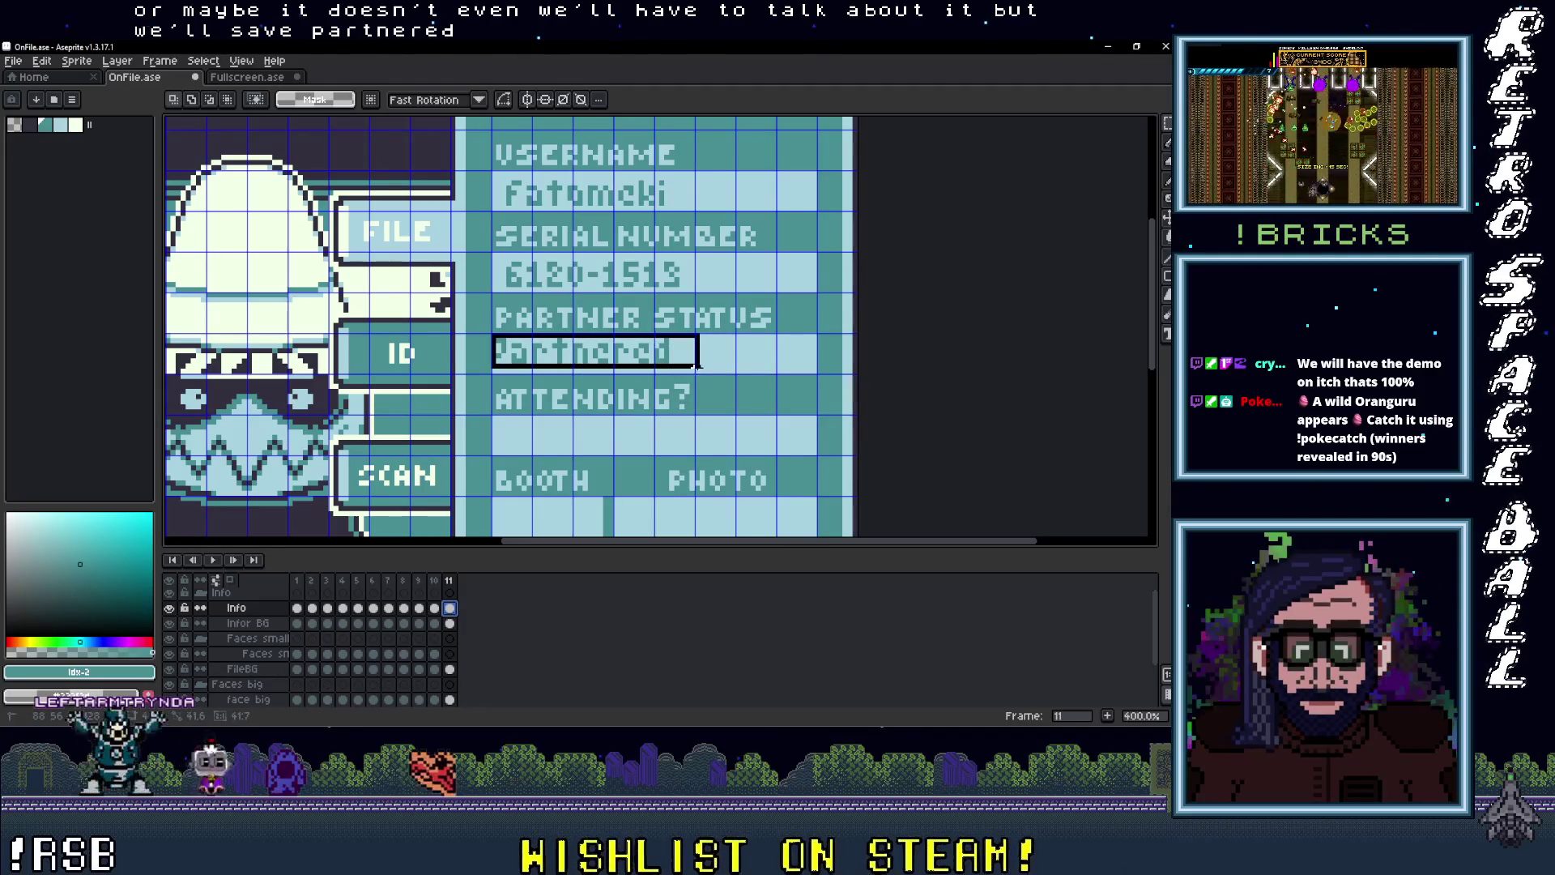
click(690, 368)
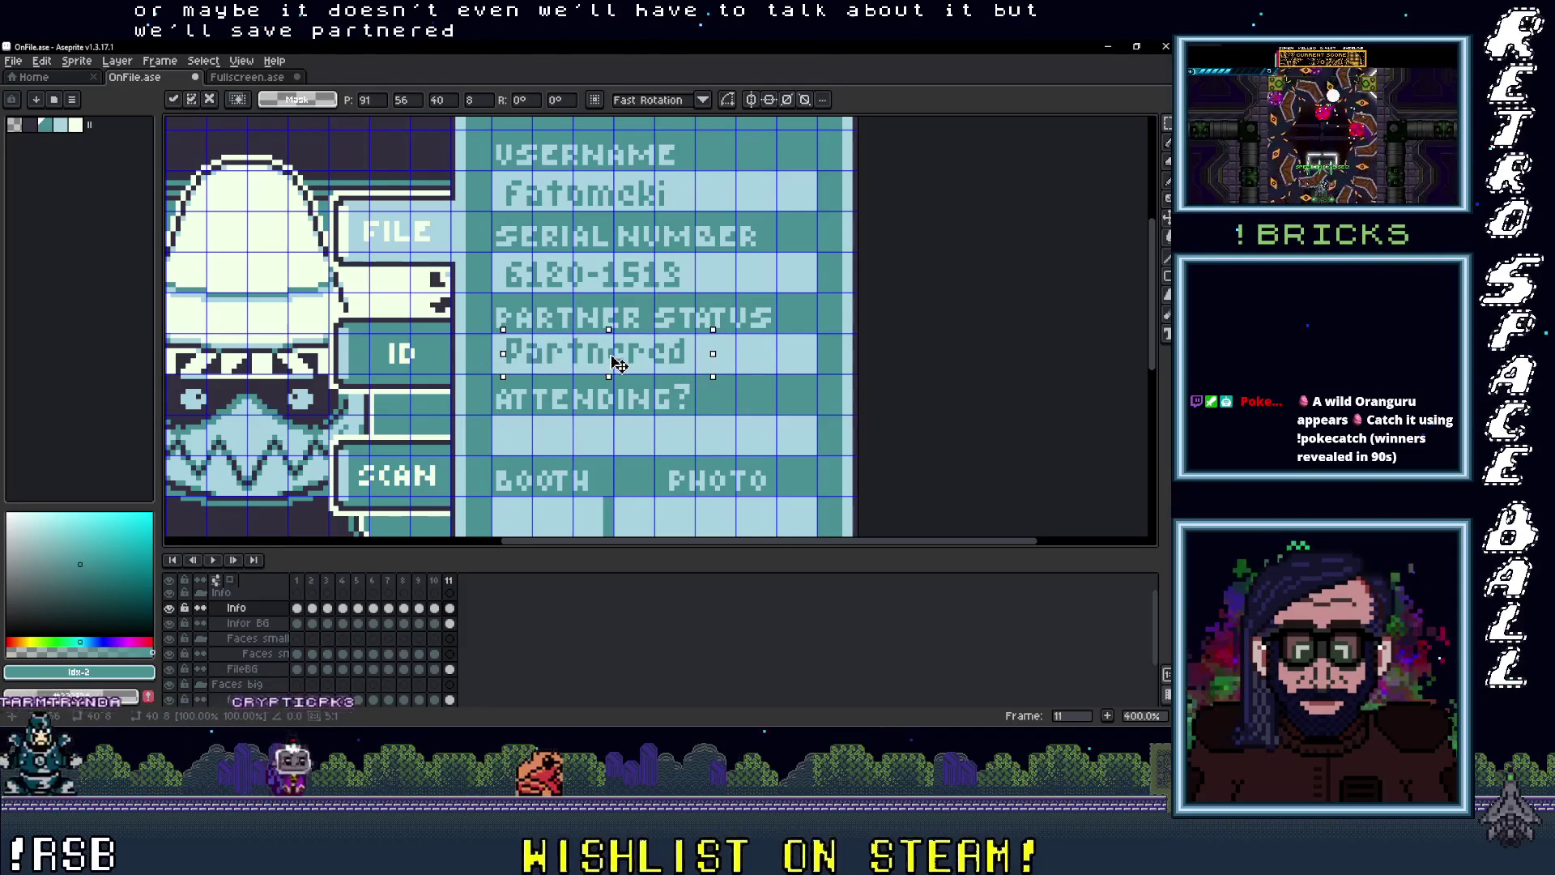
key(Down)
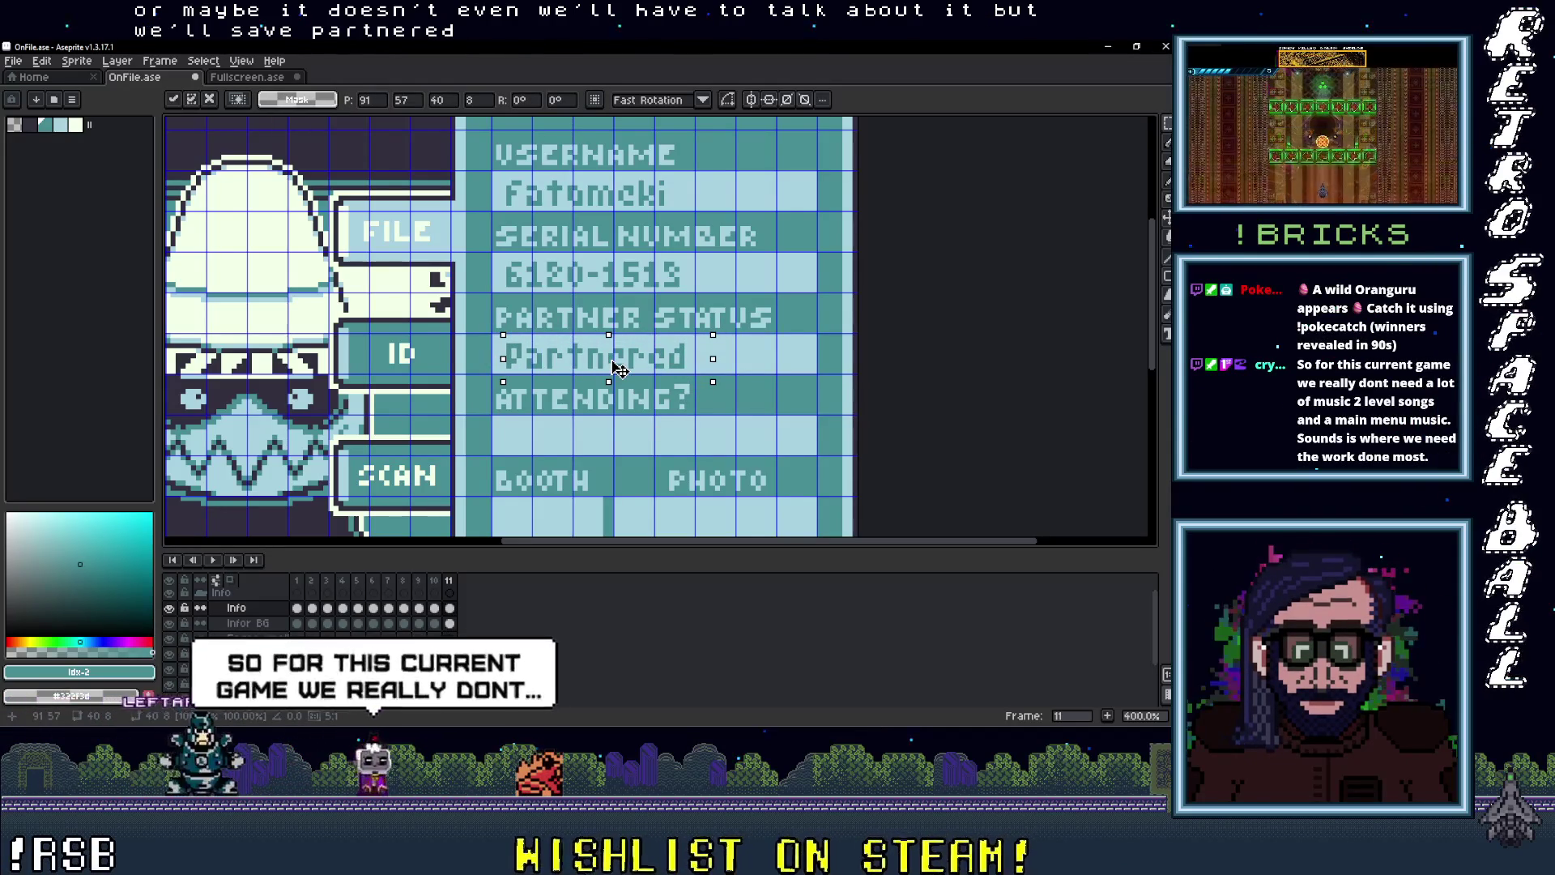
click(723, 427)
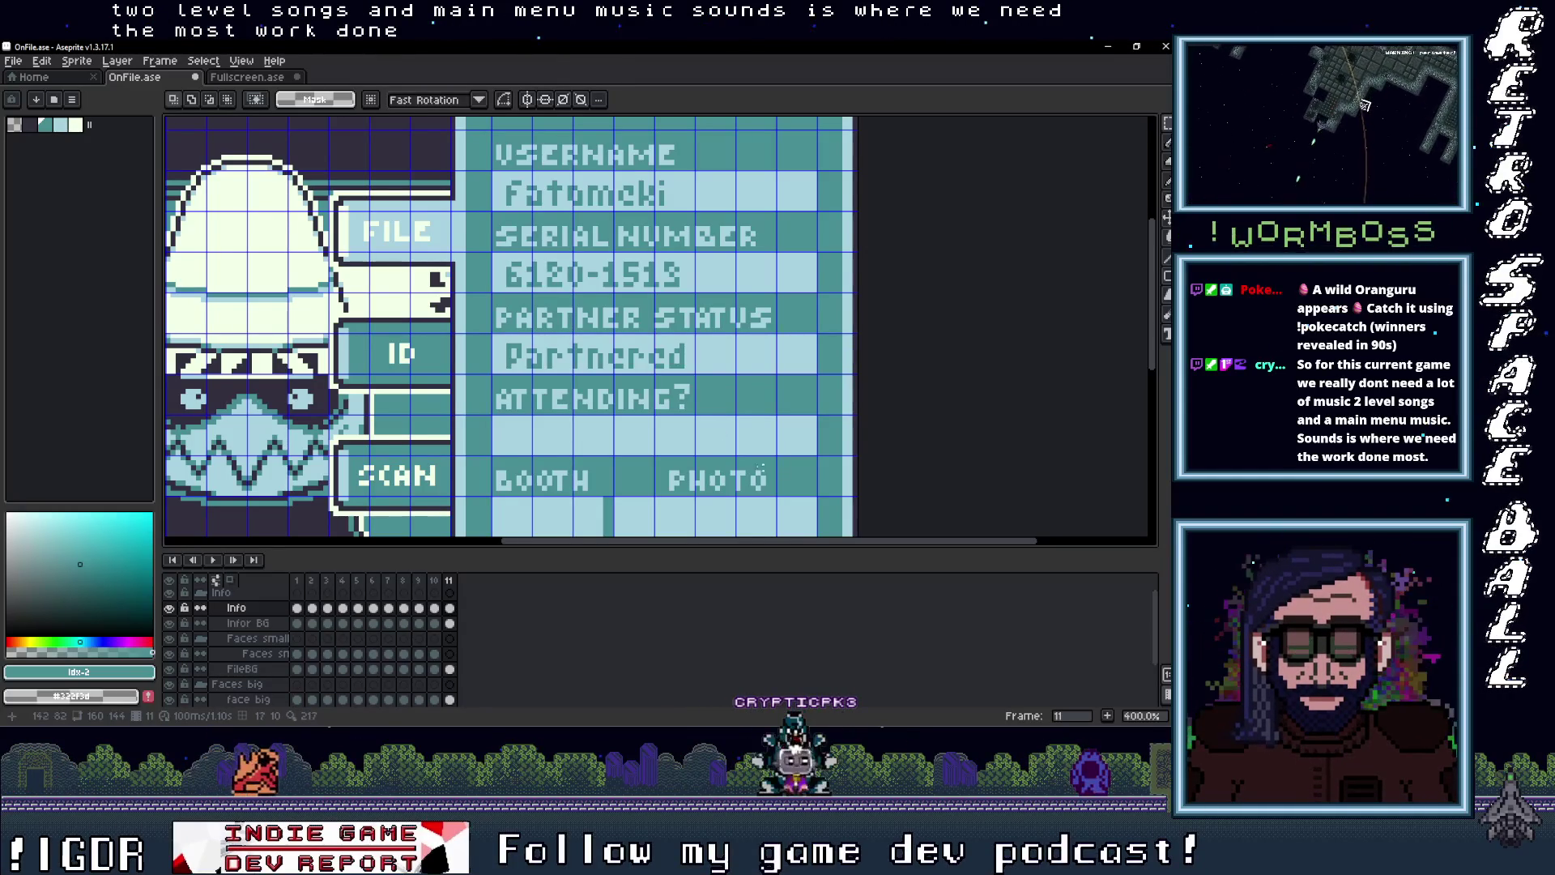
scroll(707, 457, down, 1)
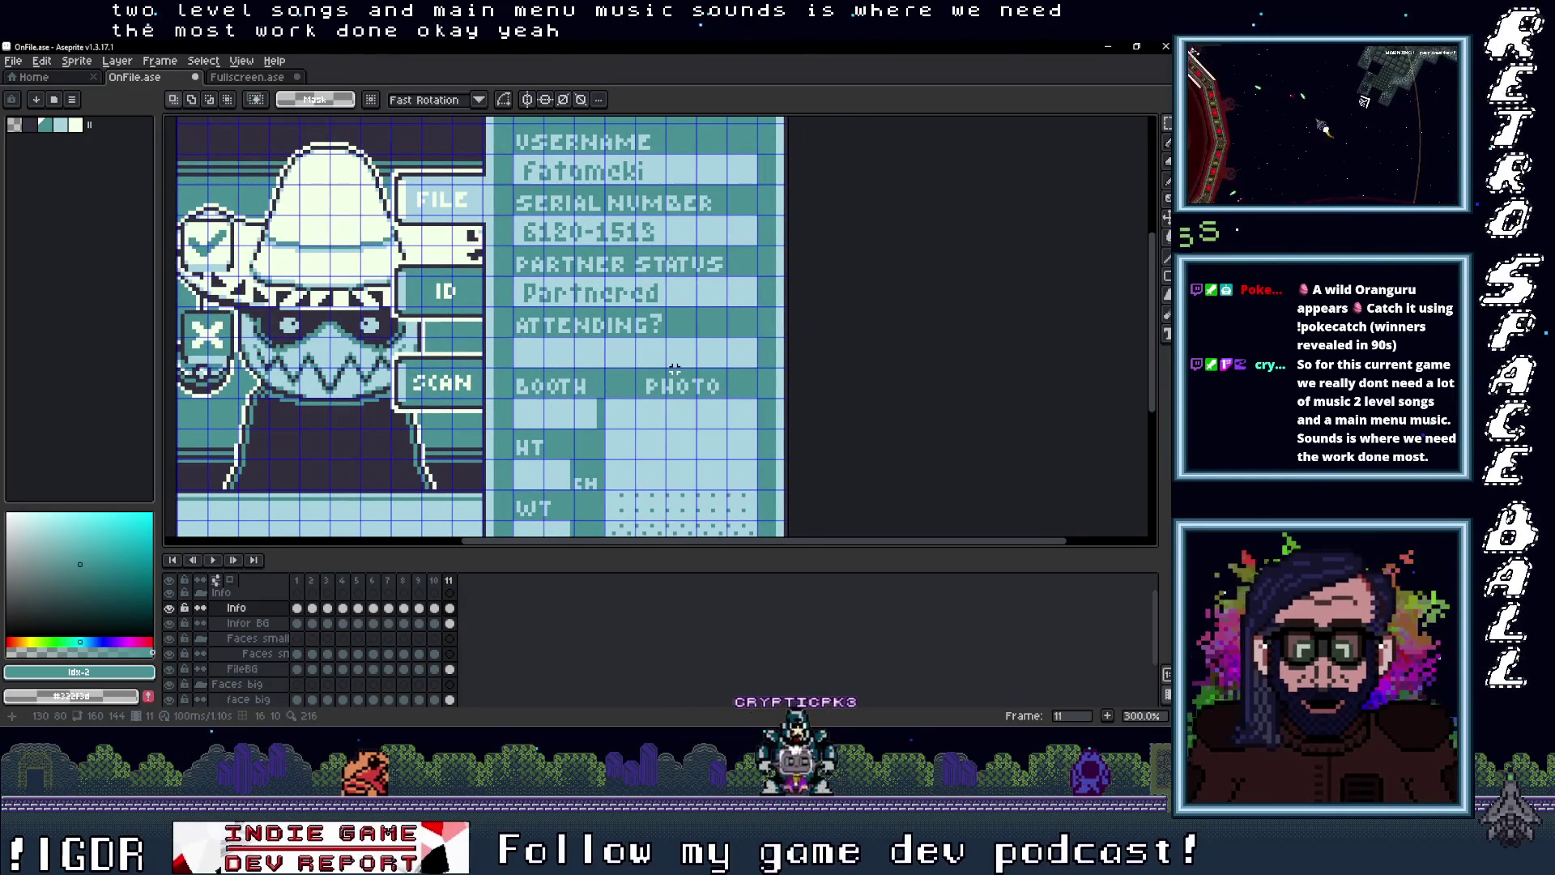
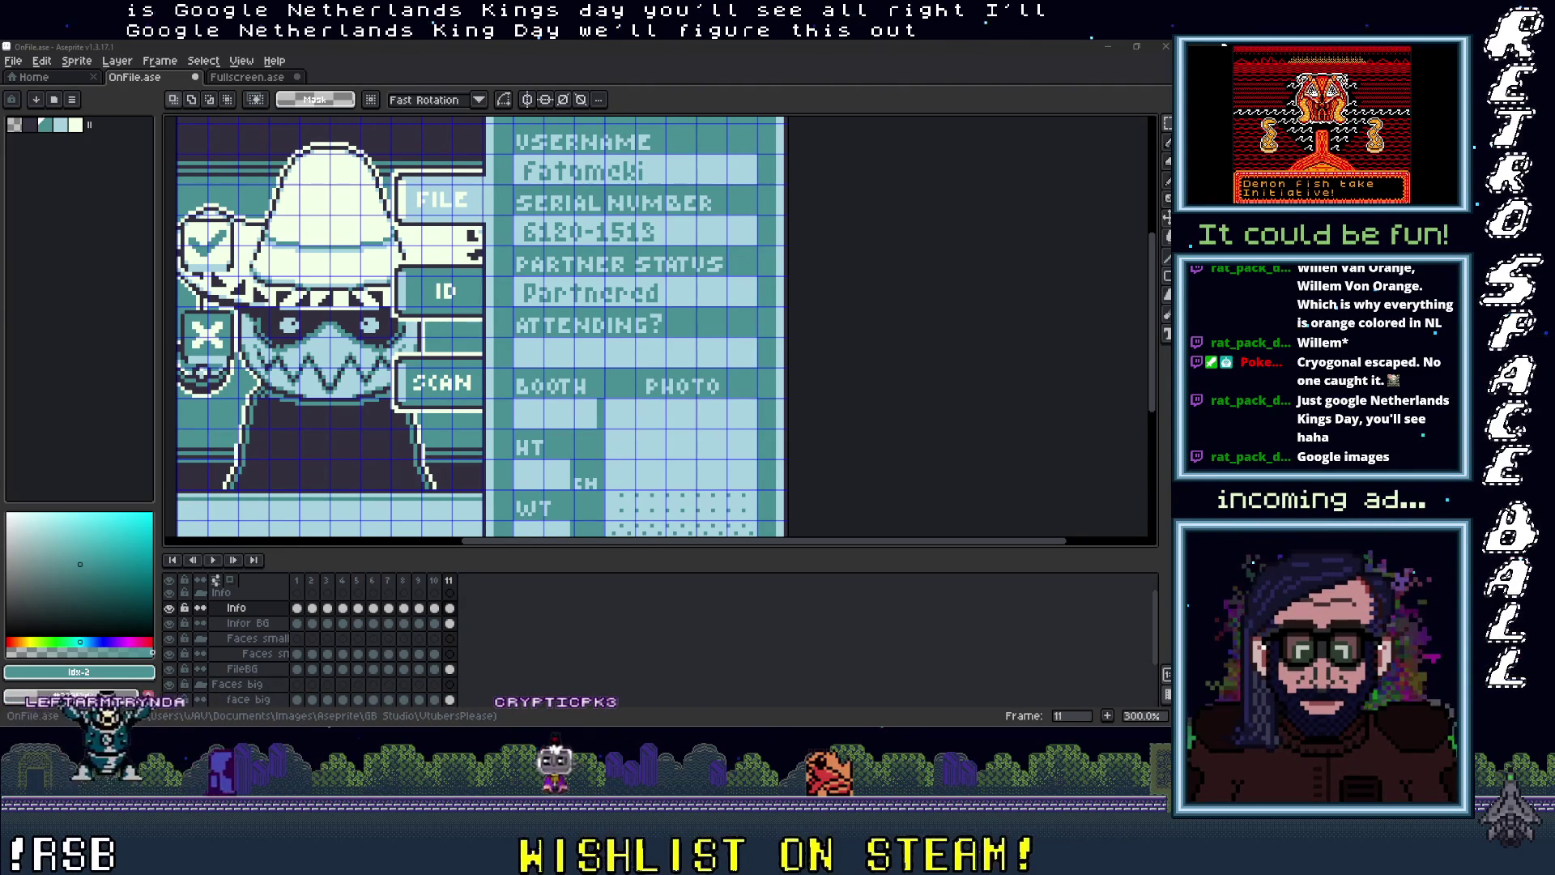
Step: Check the spreadsheet of serials and partner statuses, then return to the kings day image results
key(alt+Tab)
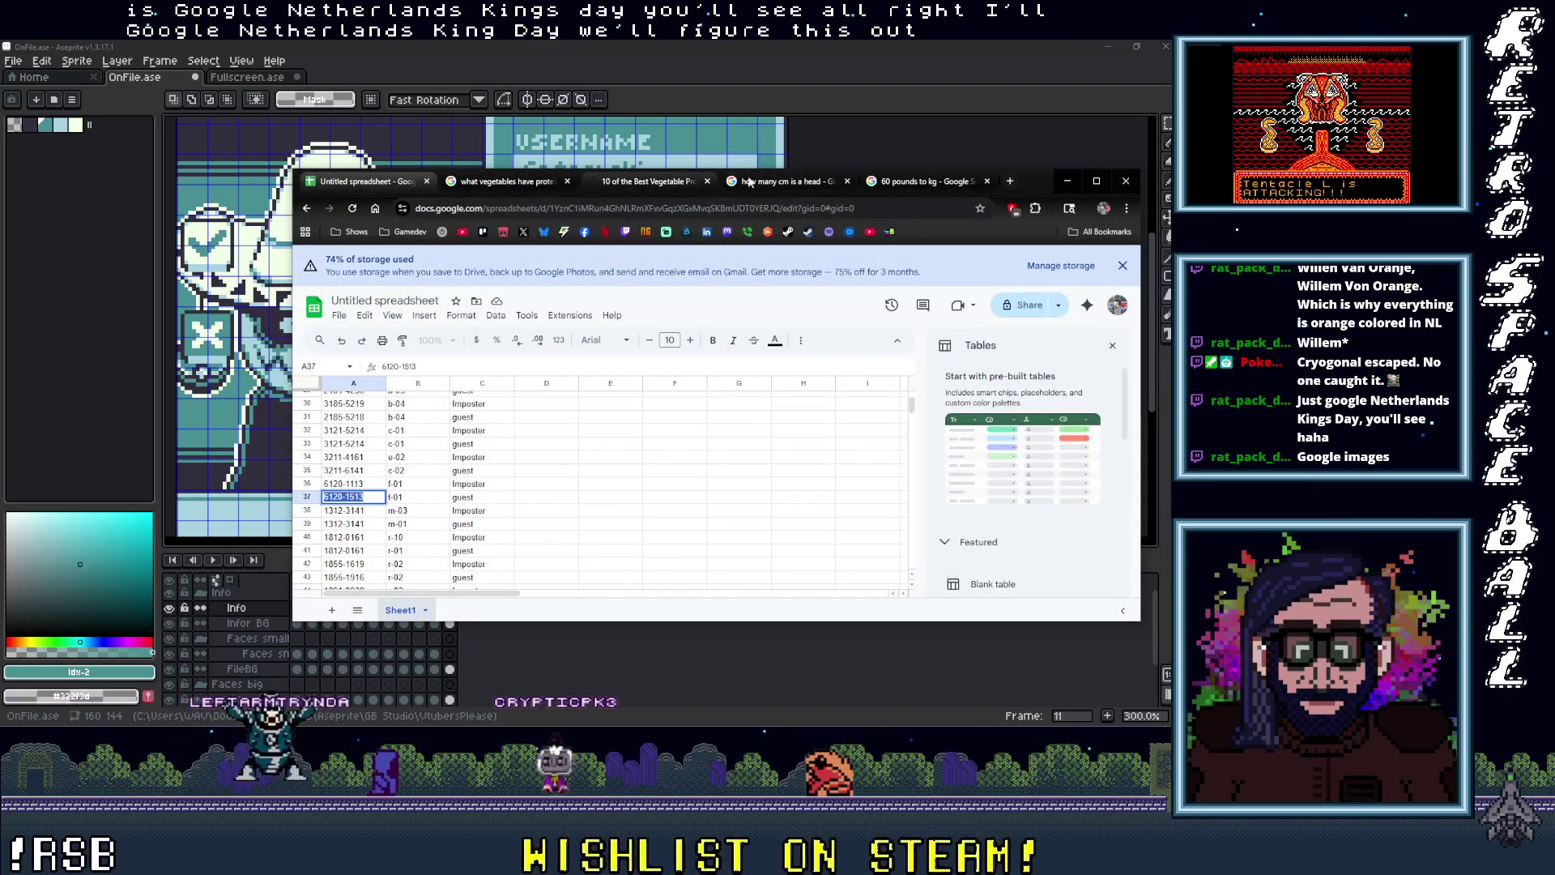
click(1067, 180)
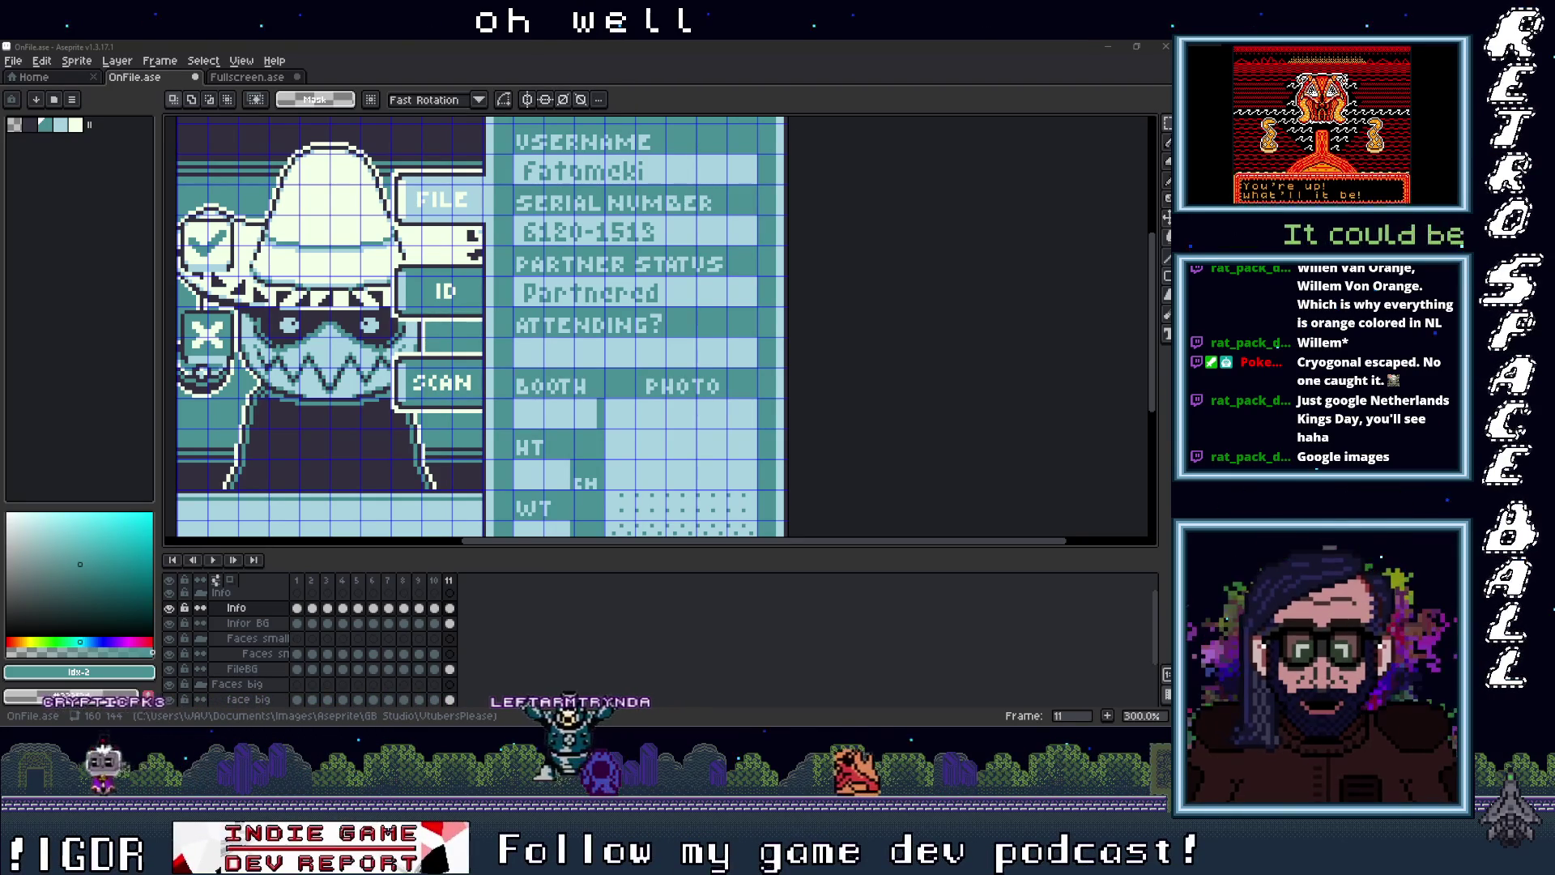
key(alt+Tab)
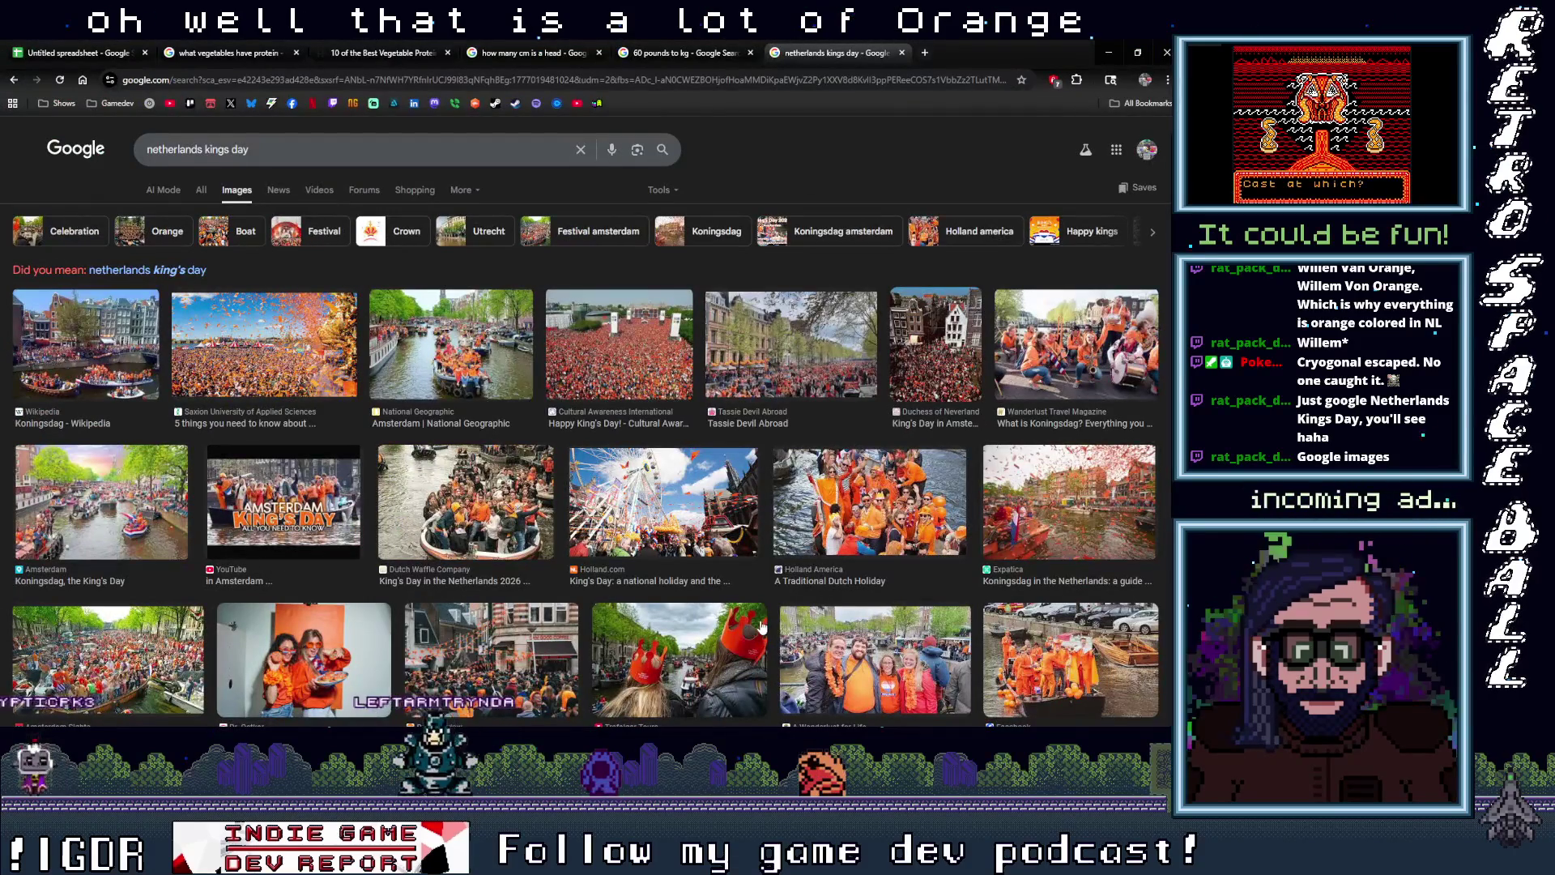
Step: Browse the netherlands kings day image results, then minimize Chrome to reveal Aseprite
scroll(777, 648, down, 1)
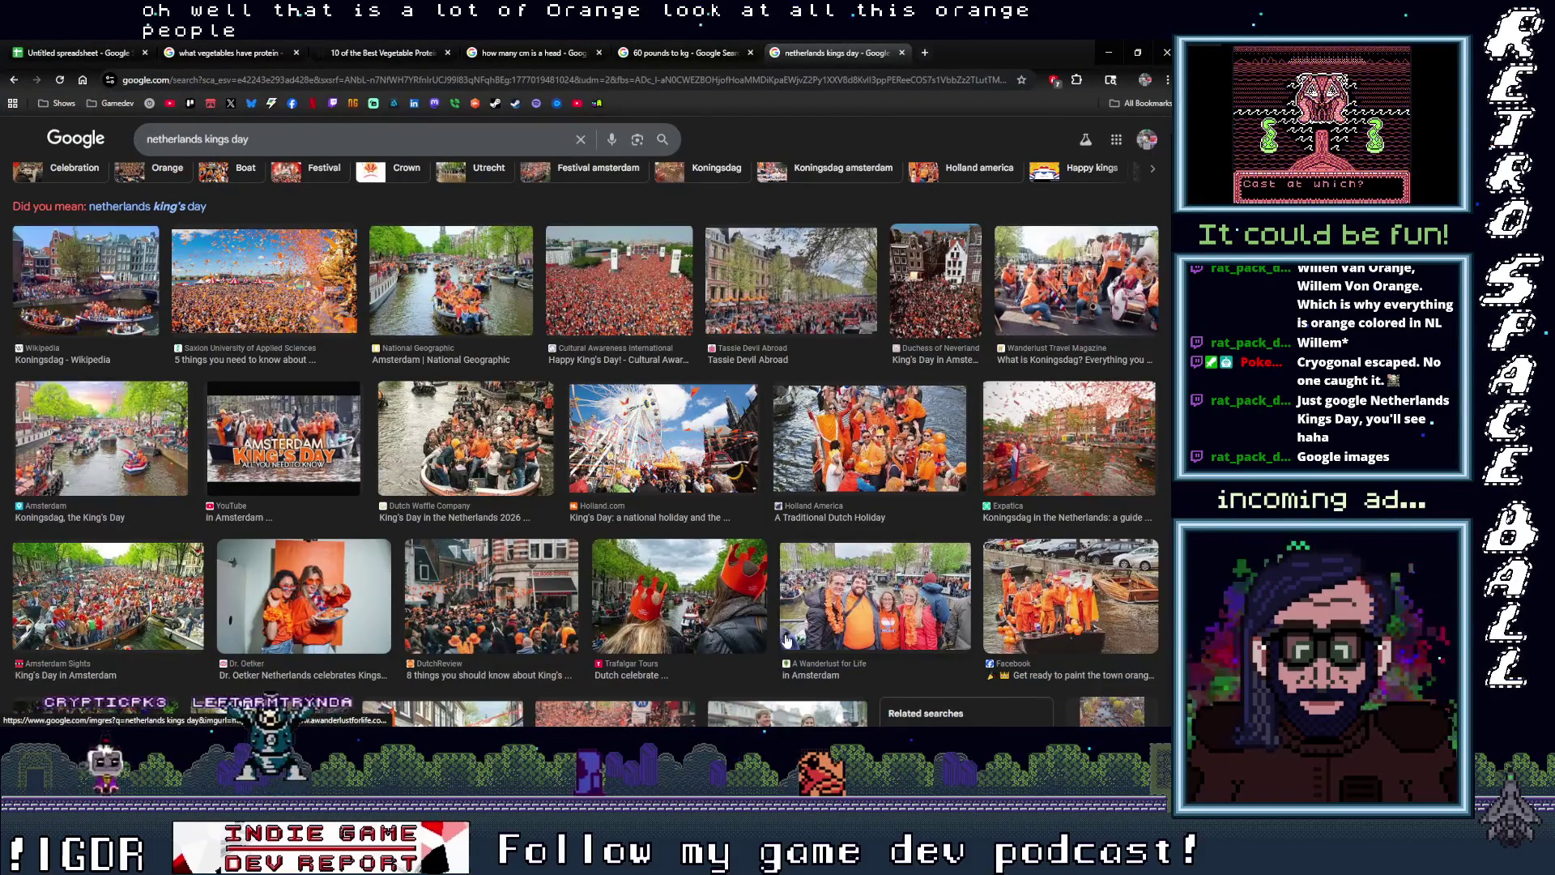
scroll(785, 640, down, 2)
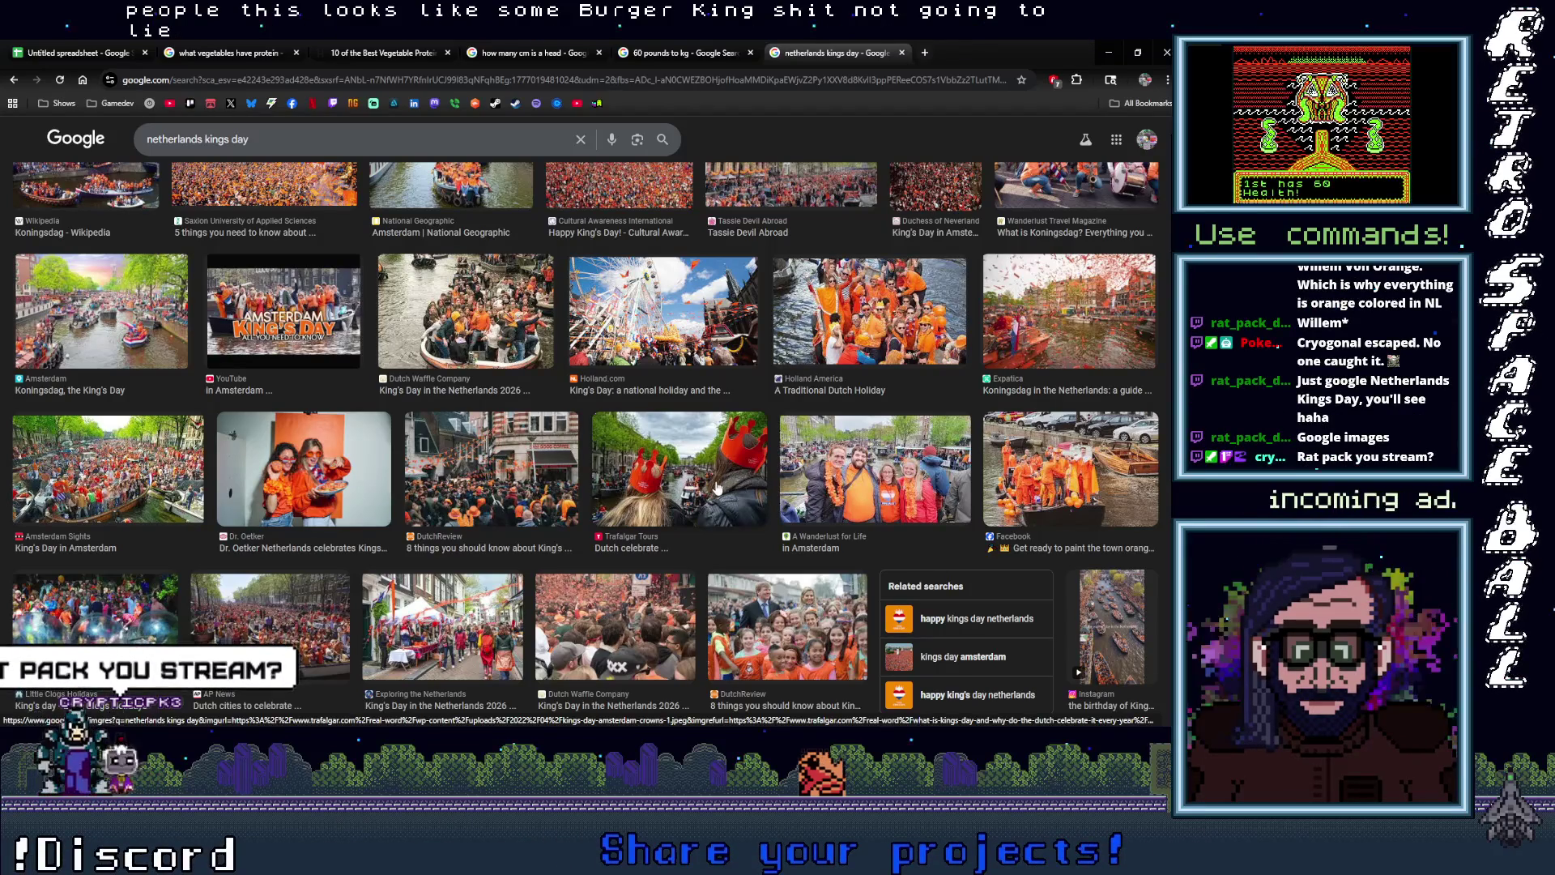
scroll(725, 484, down, 3)
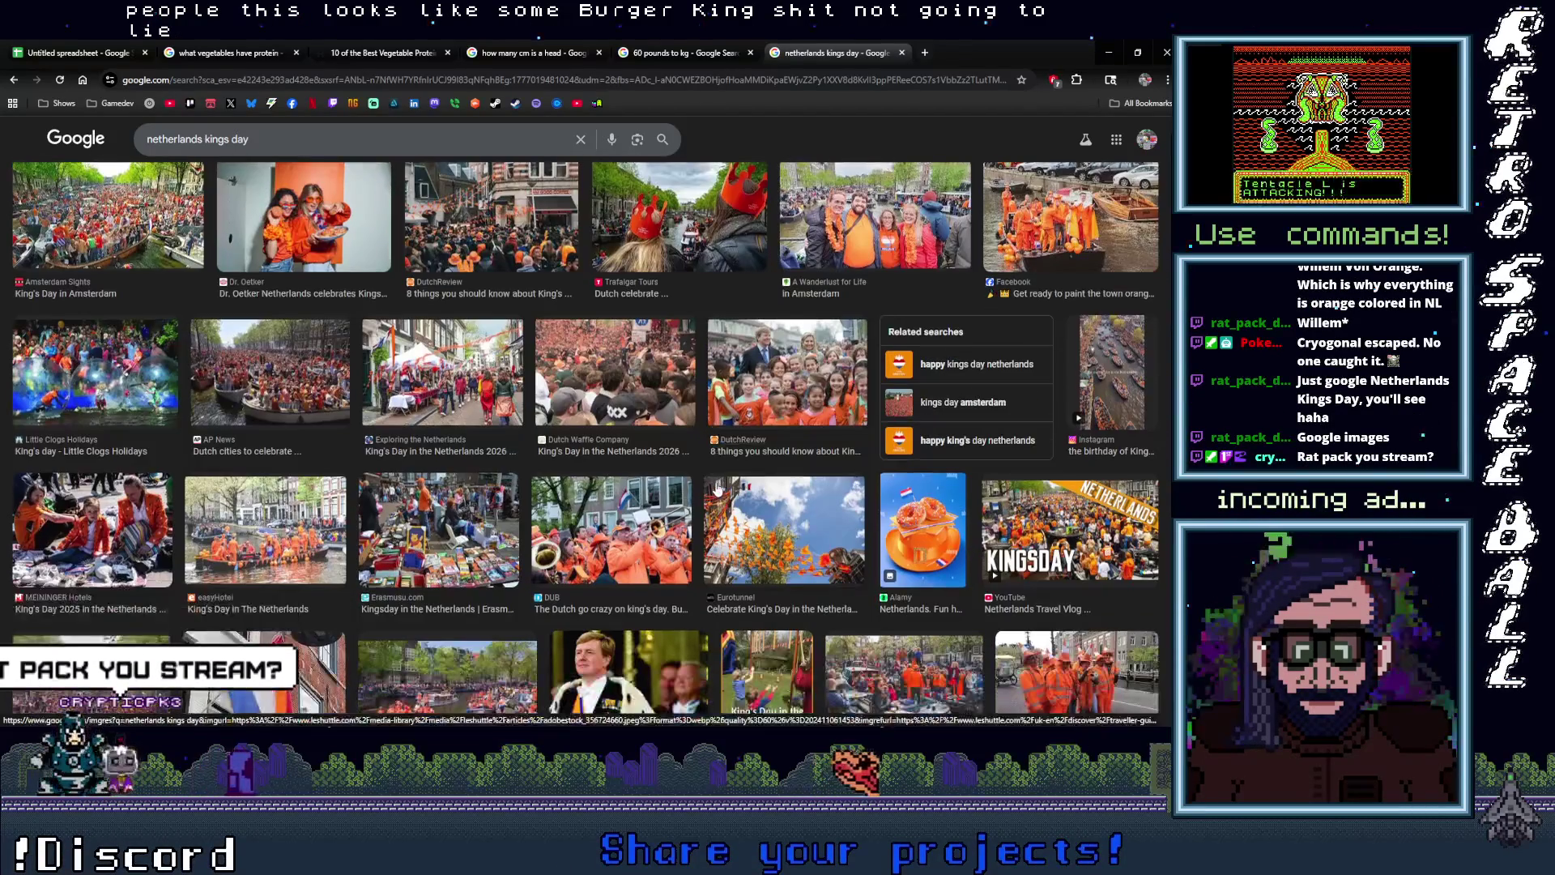
scroll(705, 525, down, 1)
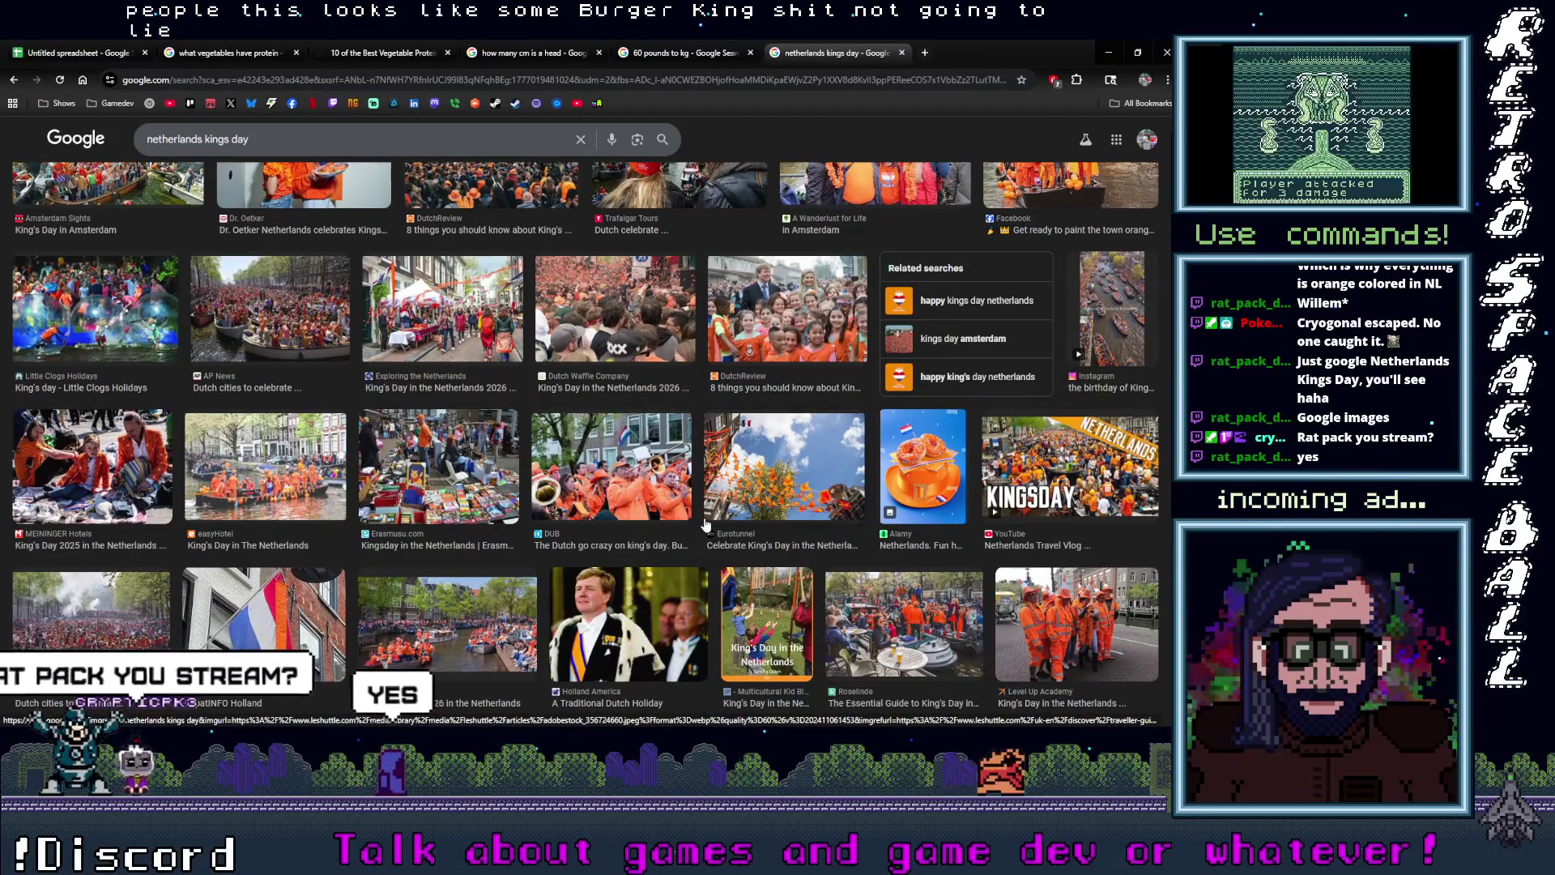
scroll(706, 525, down, 2)
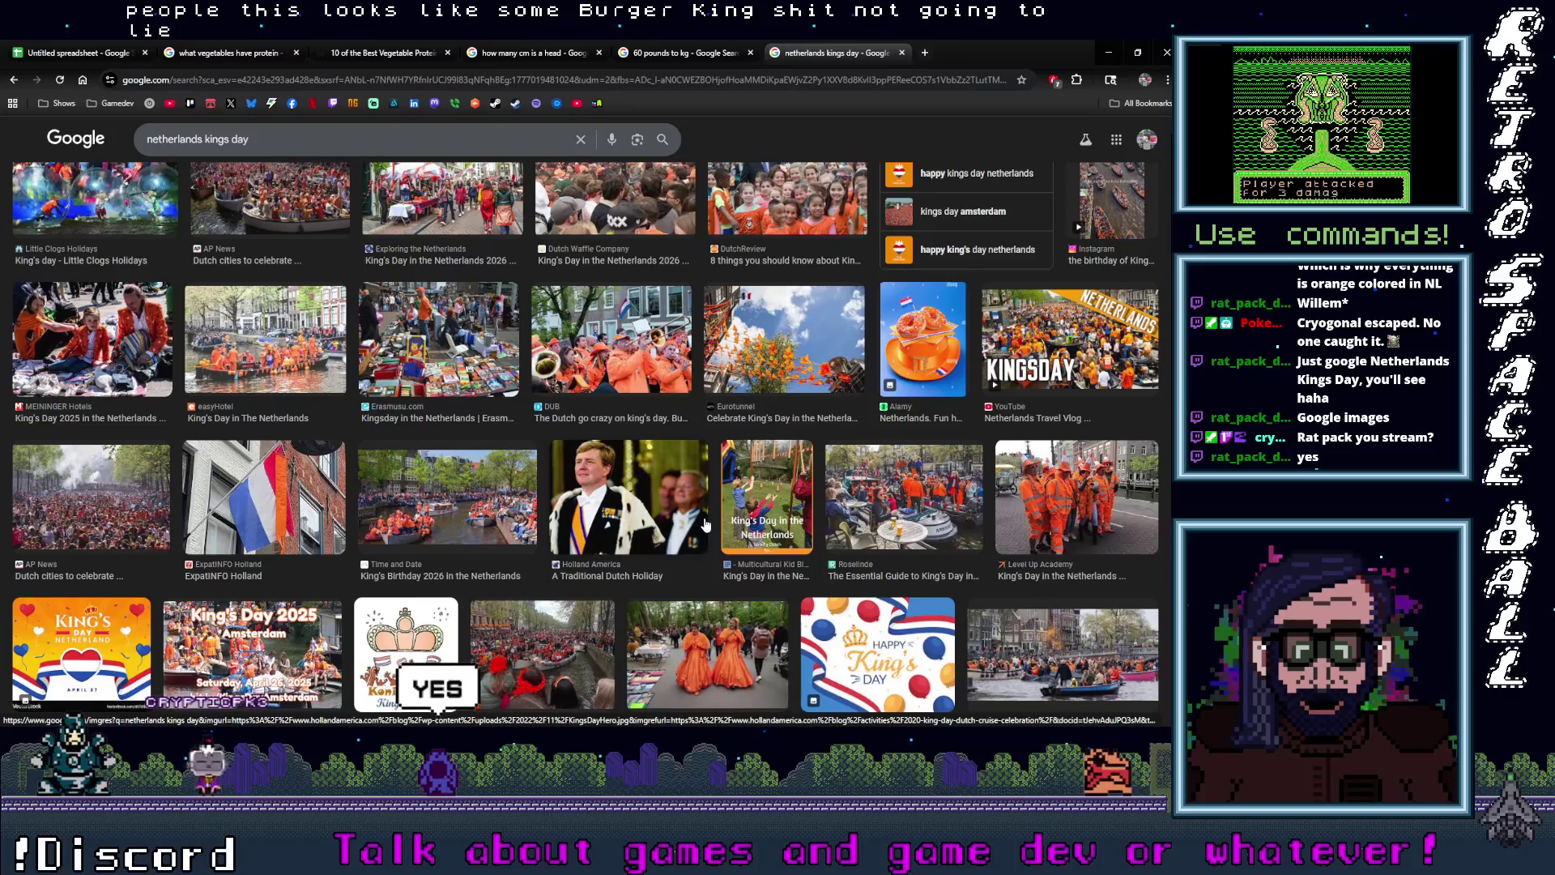
scroll(706, 525, down, 3)
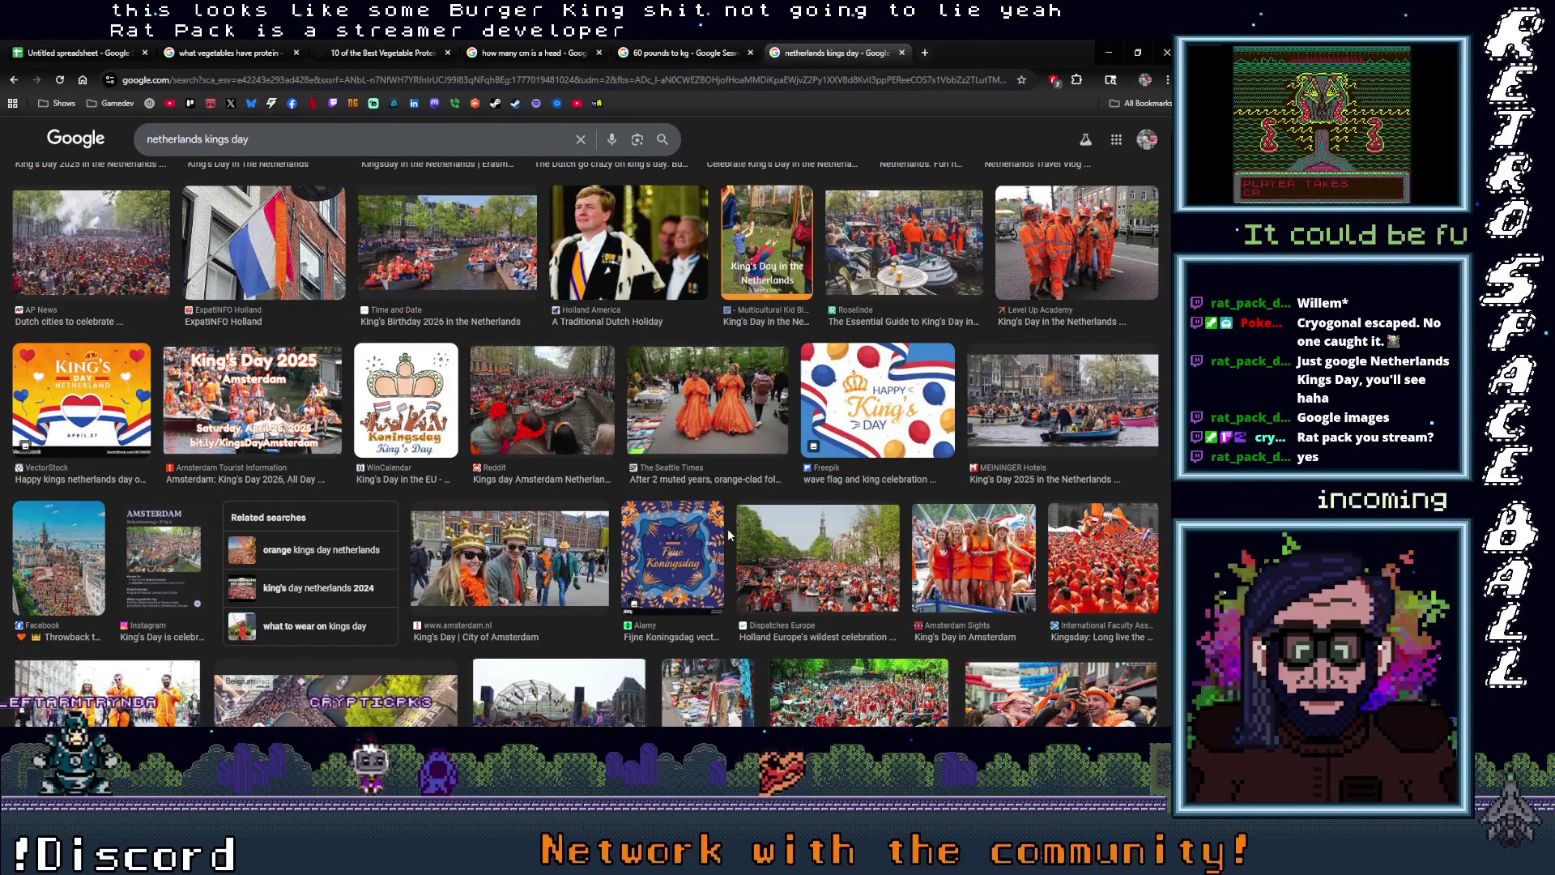
scroll(728, 528, down, 2)
scroll(768, 528, down, 3)
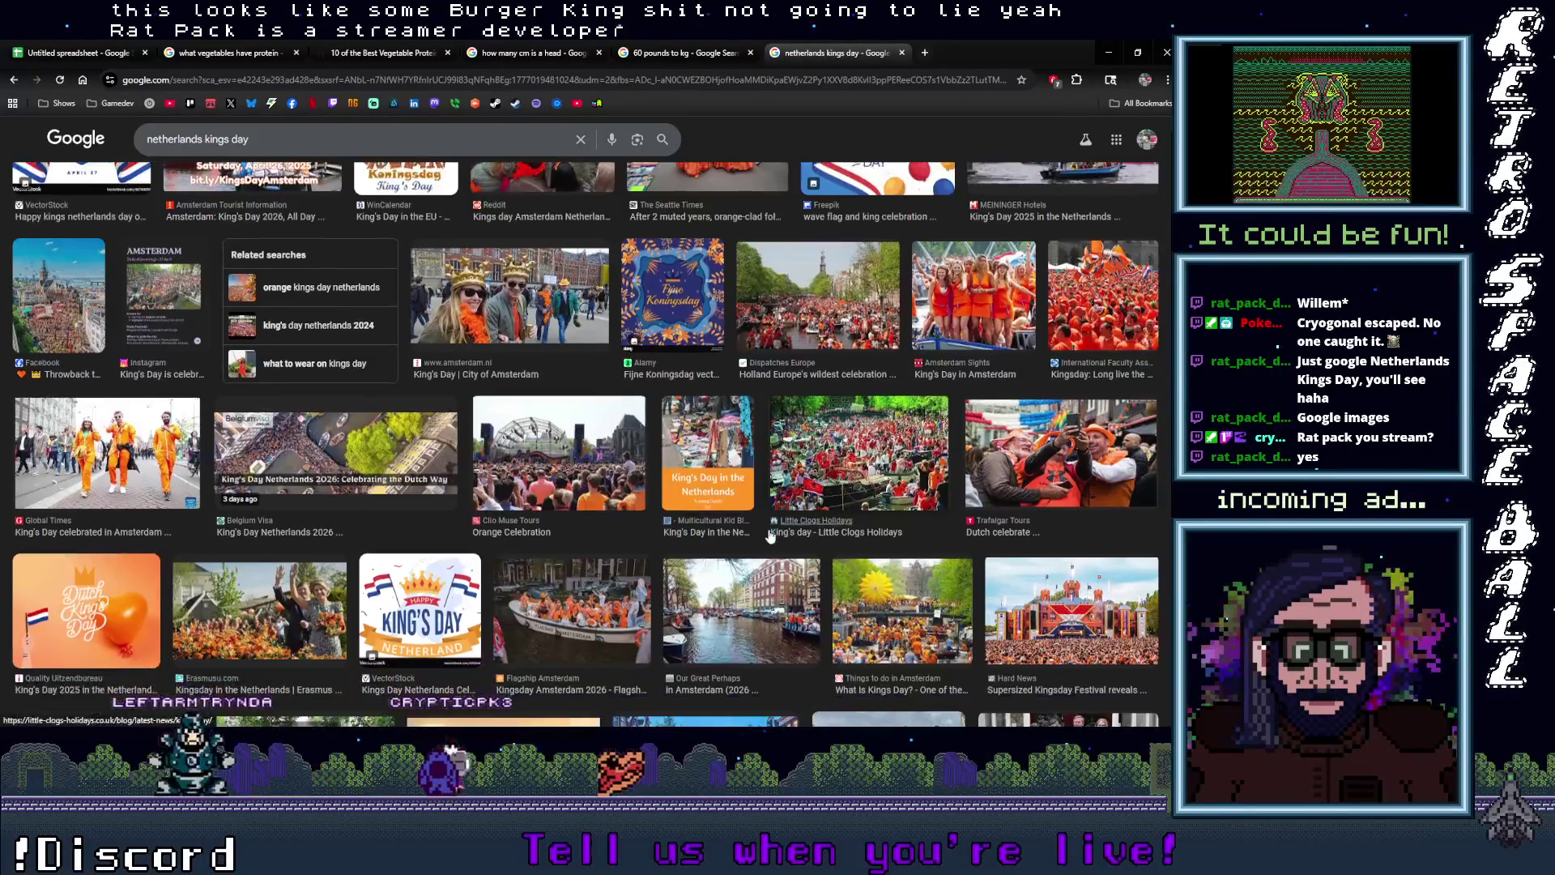
scroll(769, 536, down, 3)
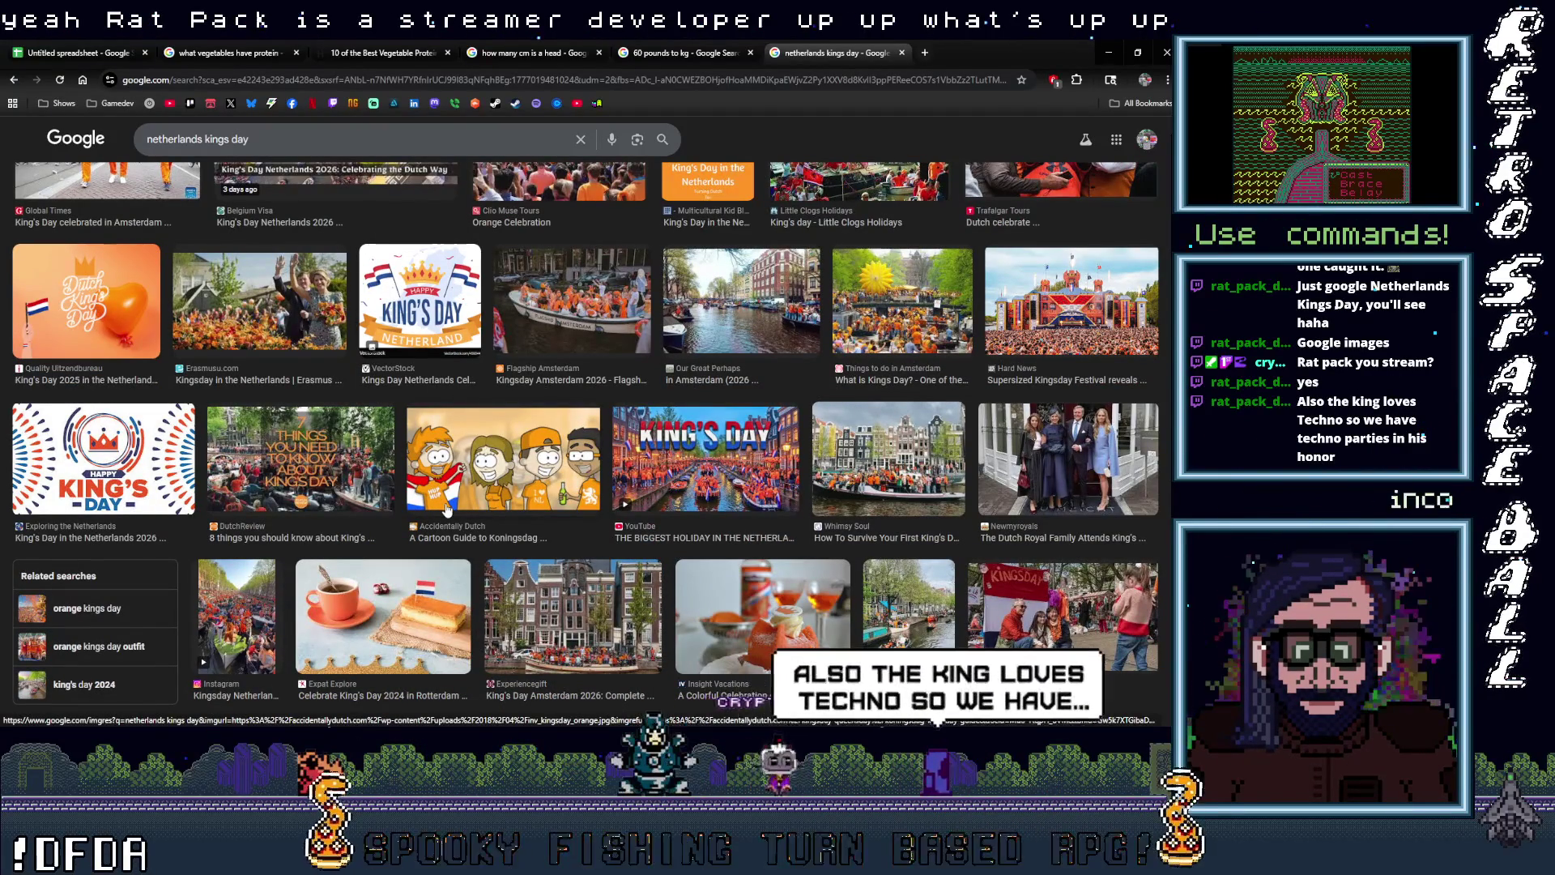
scroll(591, 594, down, 3)
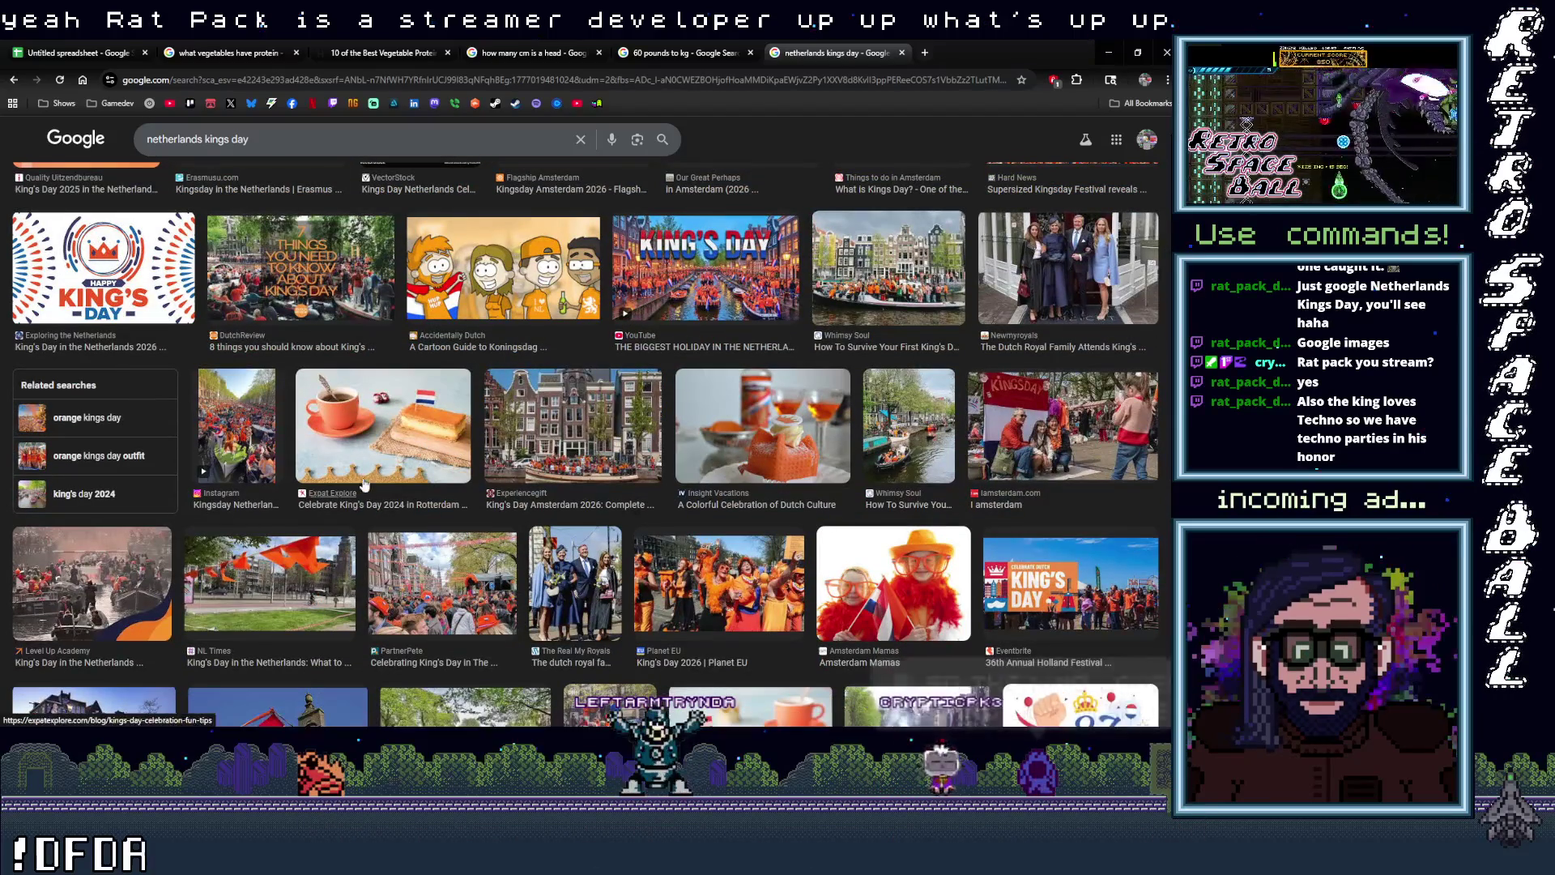
scroll(461, 452, down, 4)
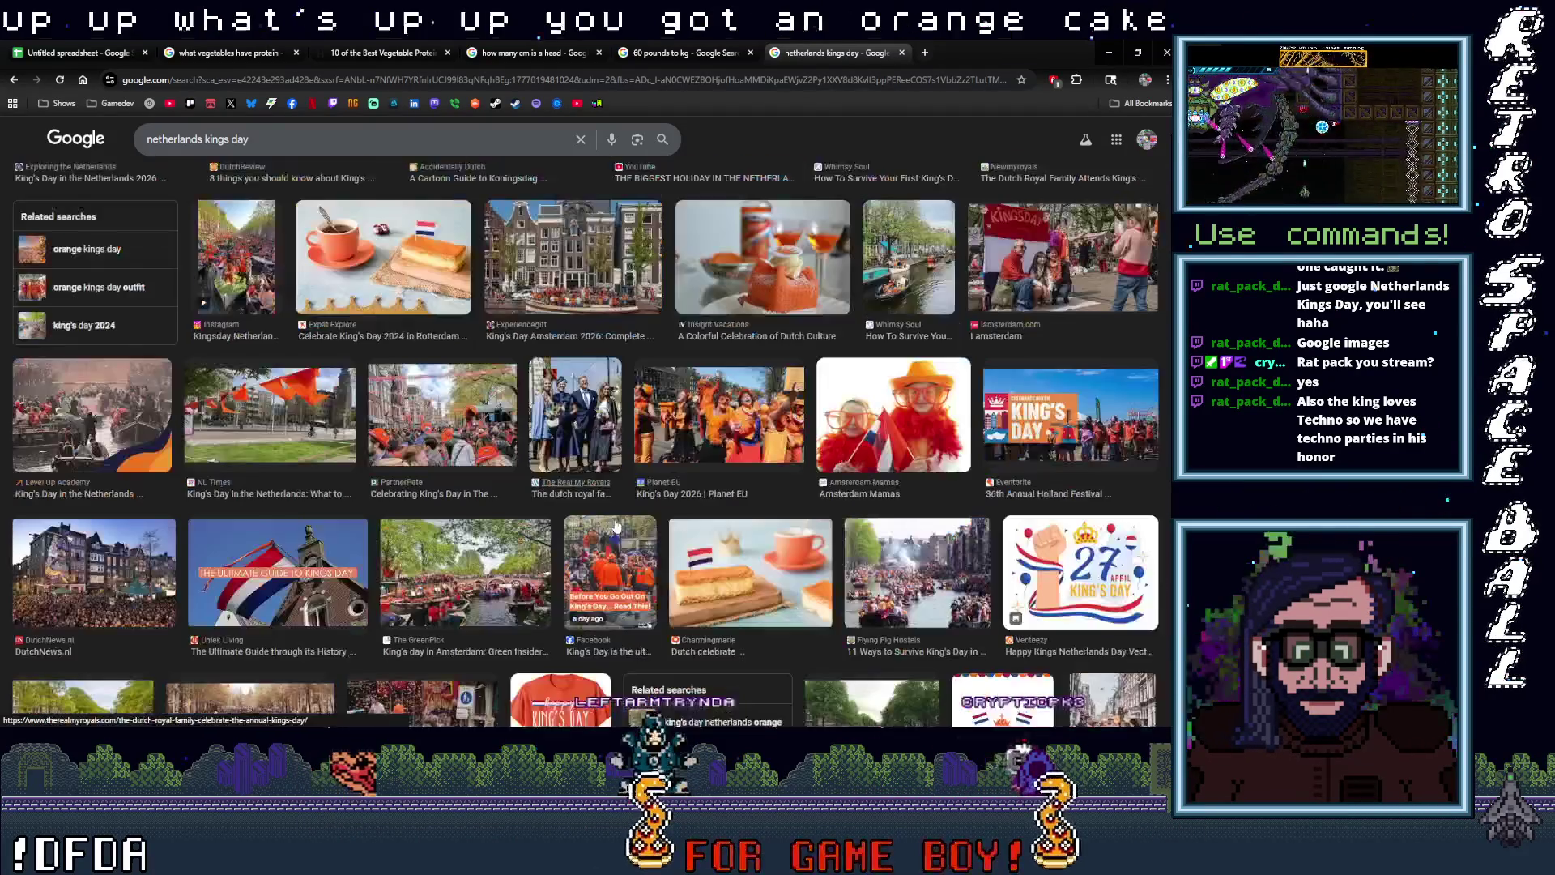
scroll(625, 572, down, 2)
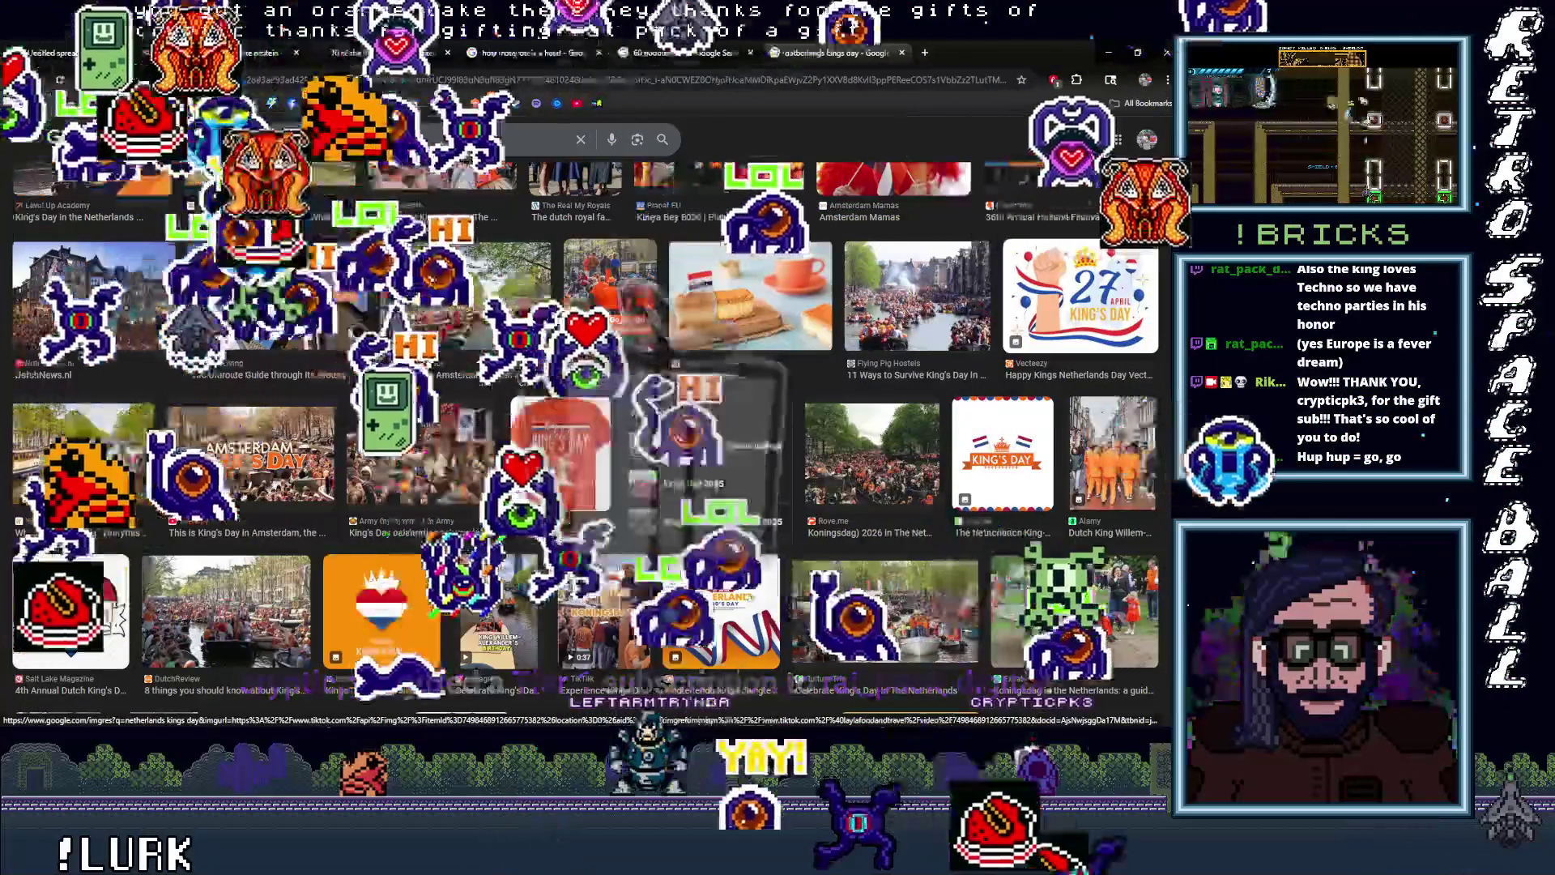
scroll(672, 559, down, 4)
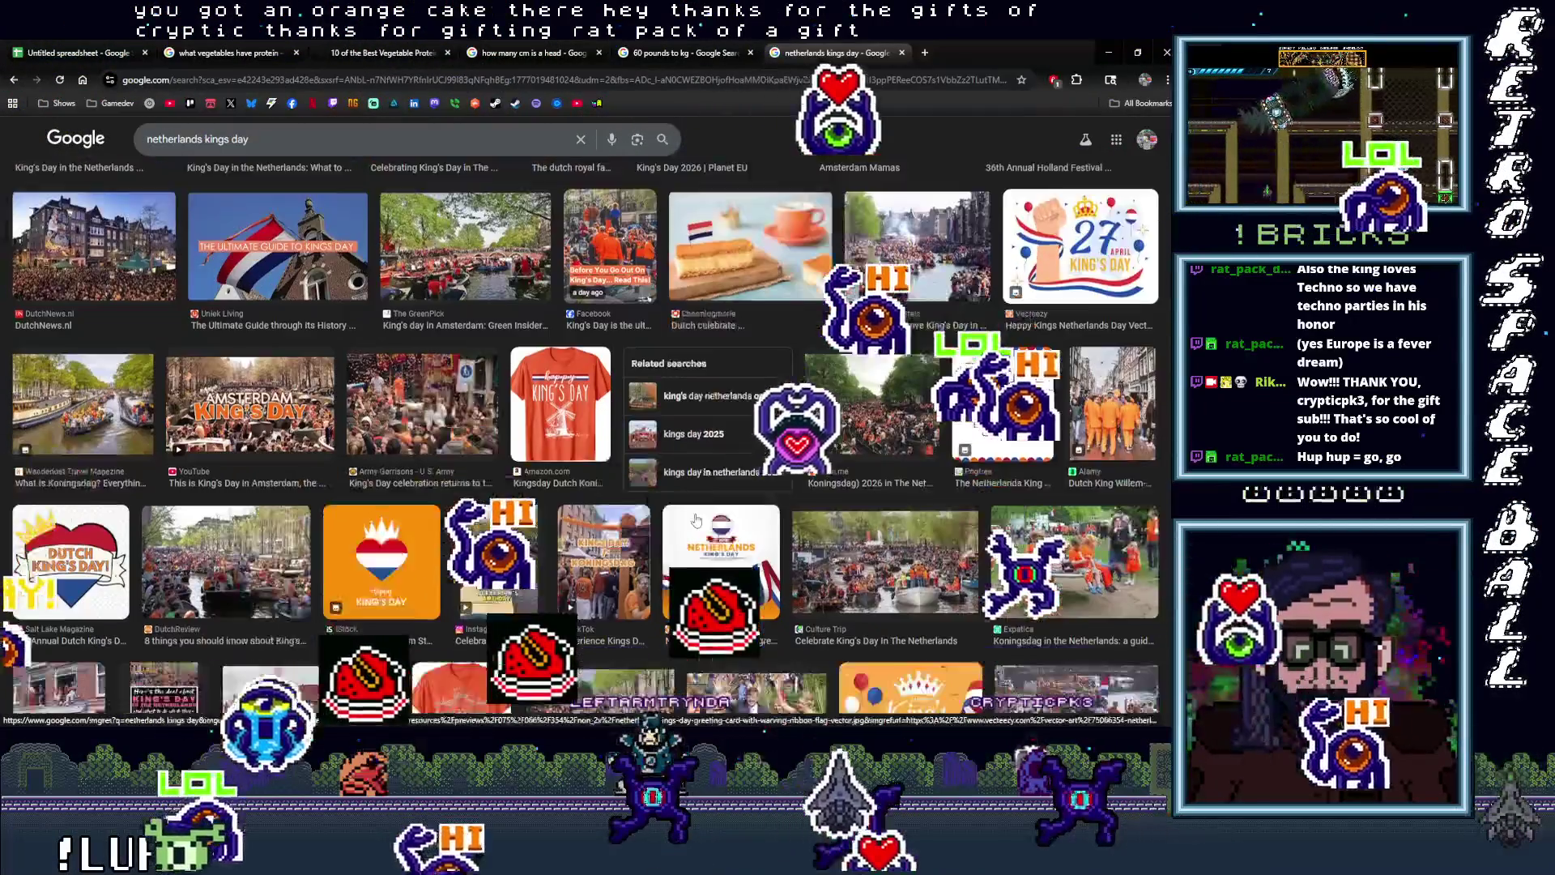
scroll(697, 521, down, 5)
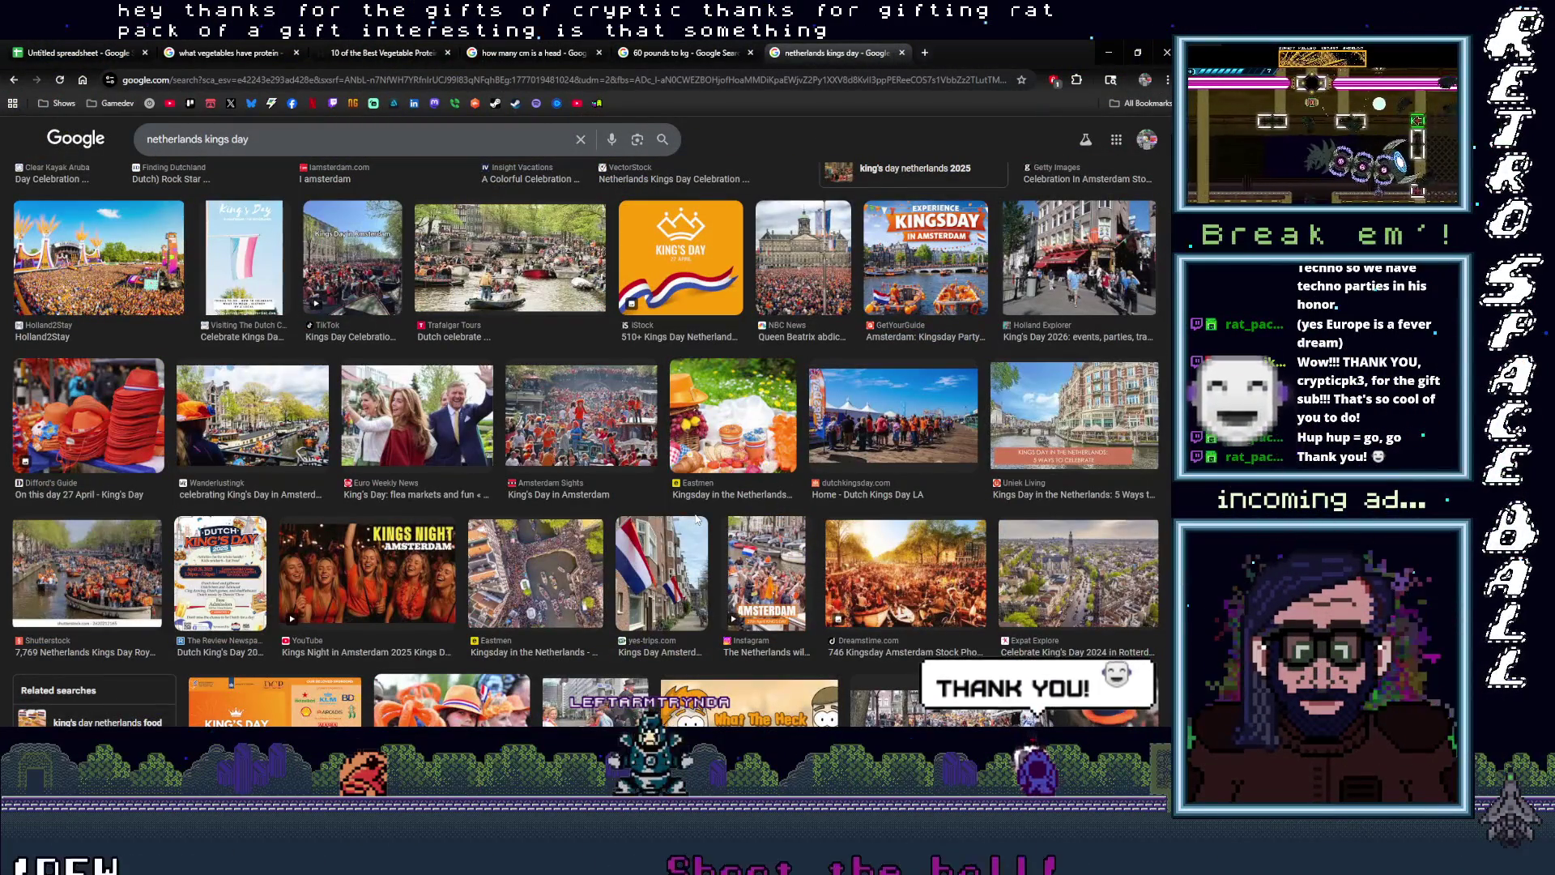
scroll(697, 521, down, 2)
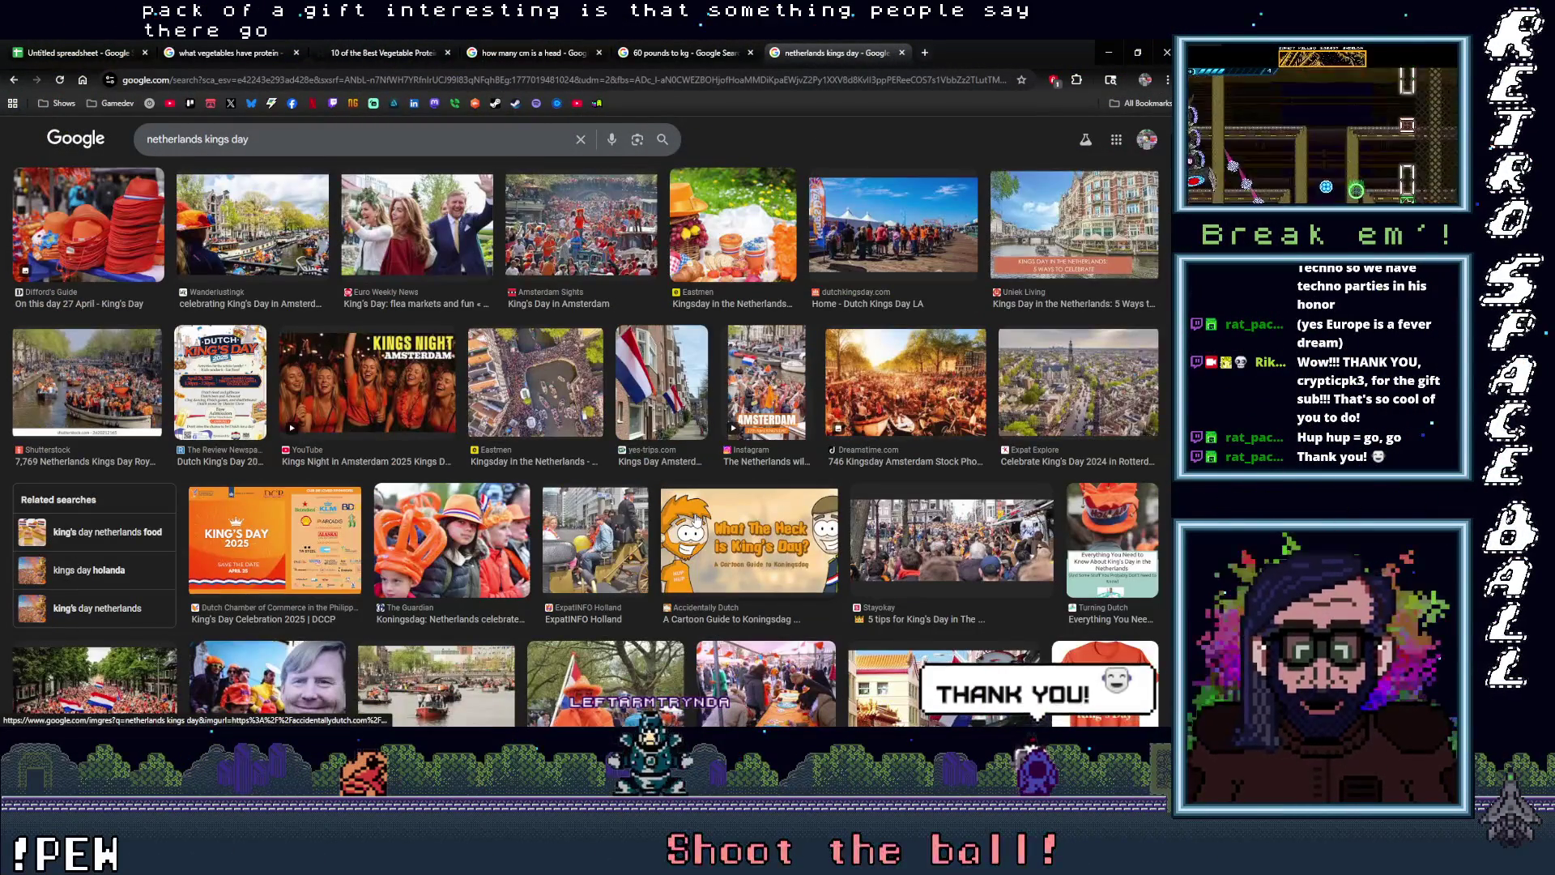
scroll(697, 521, down, 2)
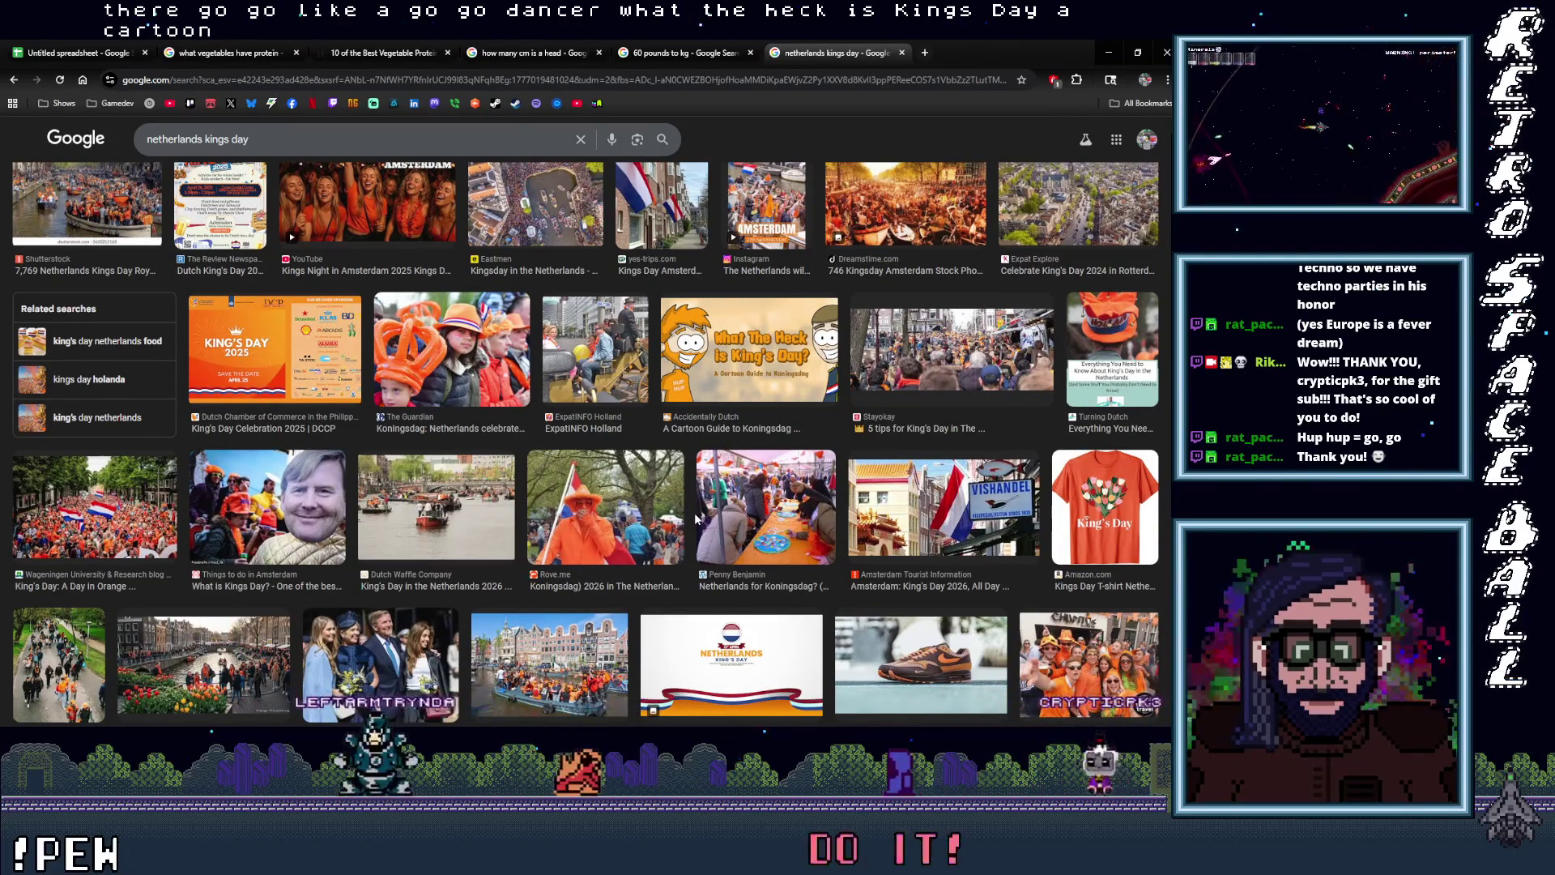
scroll(695, 518, down, 5)
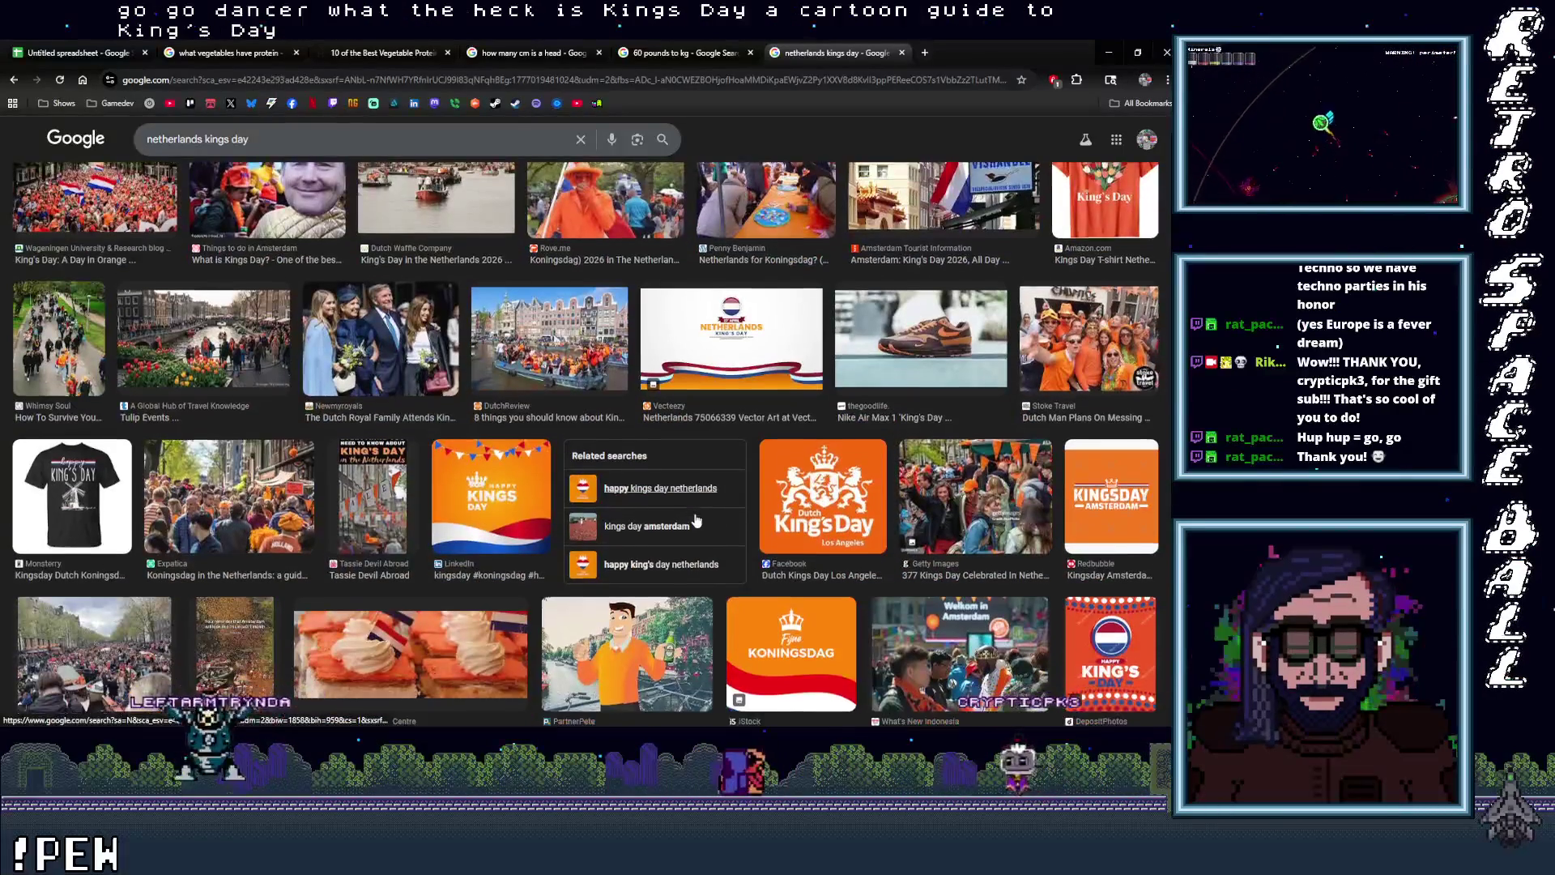
scroll(695, 518, down, 2)
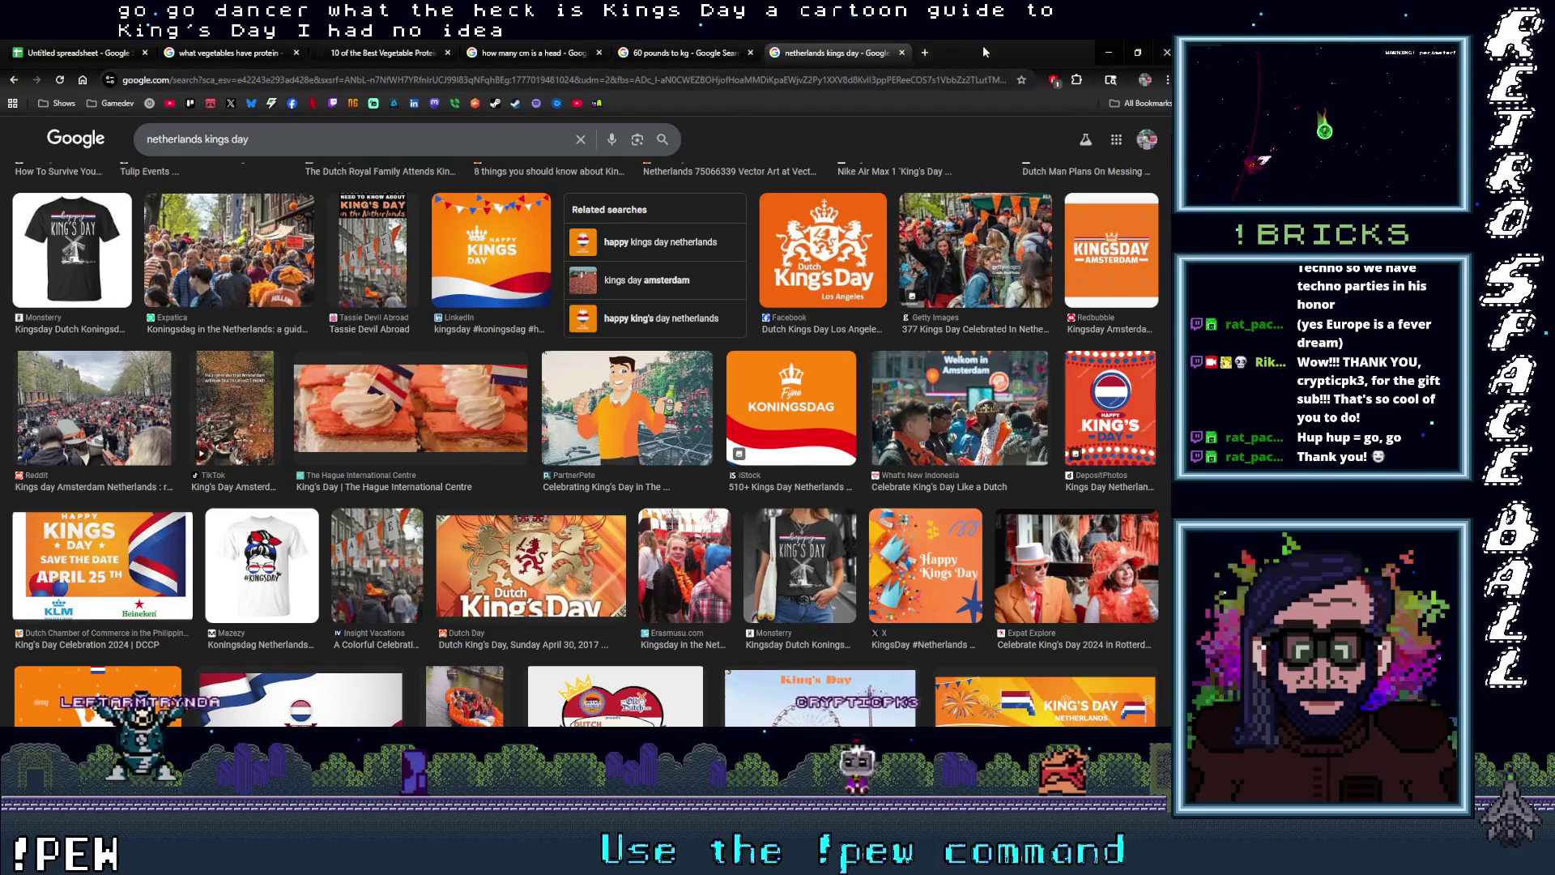
click(1108, 51)
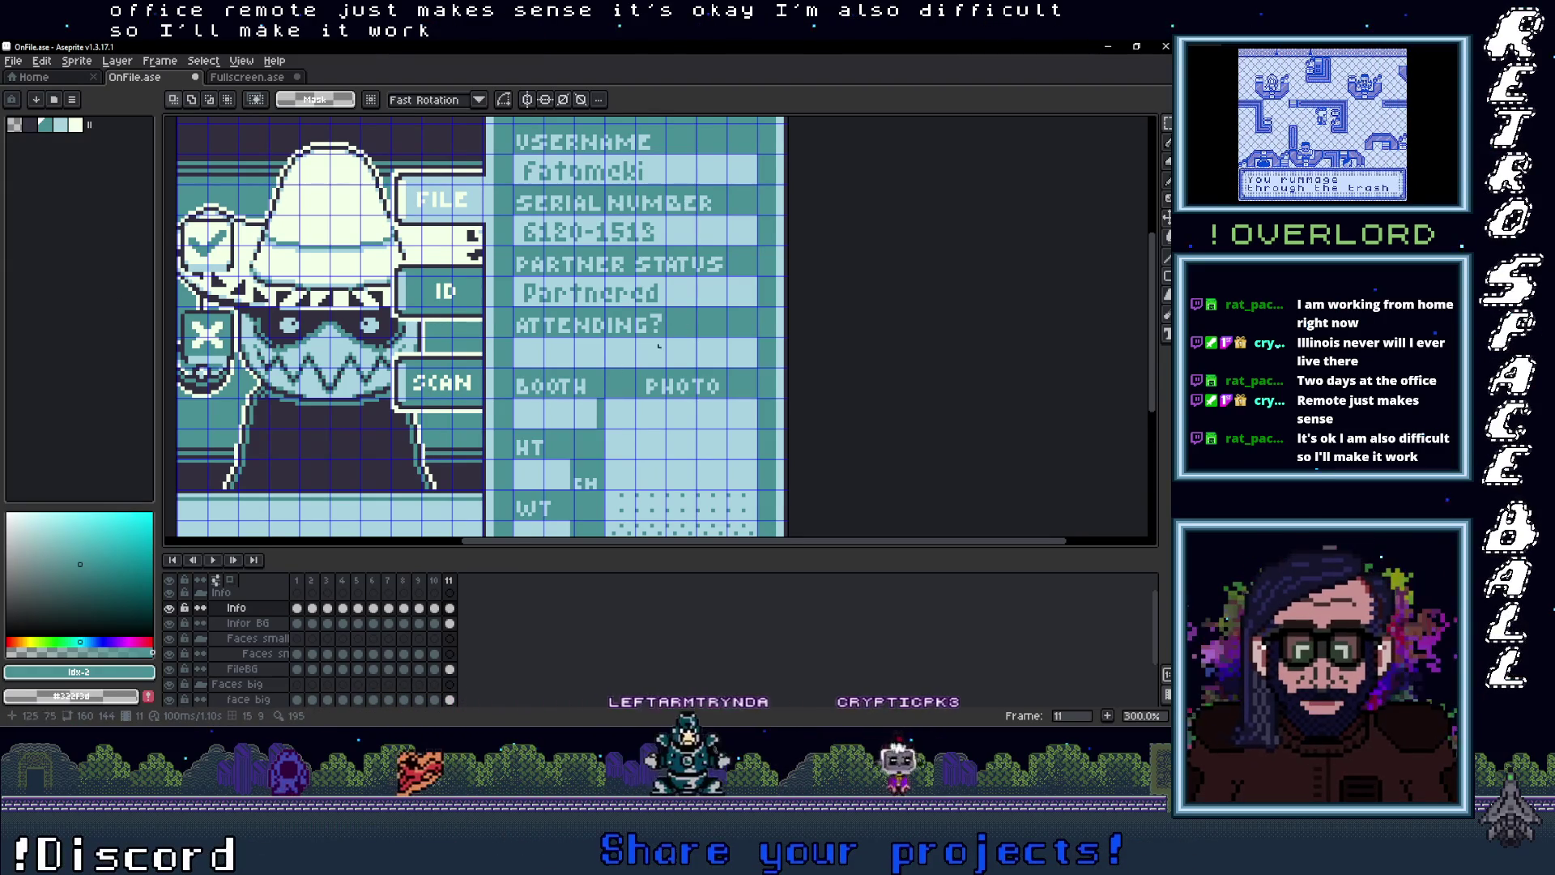
Step: Zoom the canvas view out over the filled-in ON-FILE ID card
scroll(689, 414, down, 1)
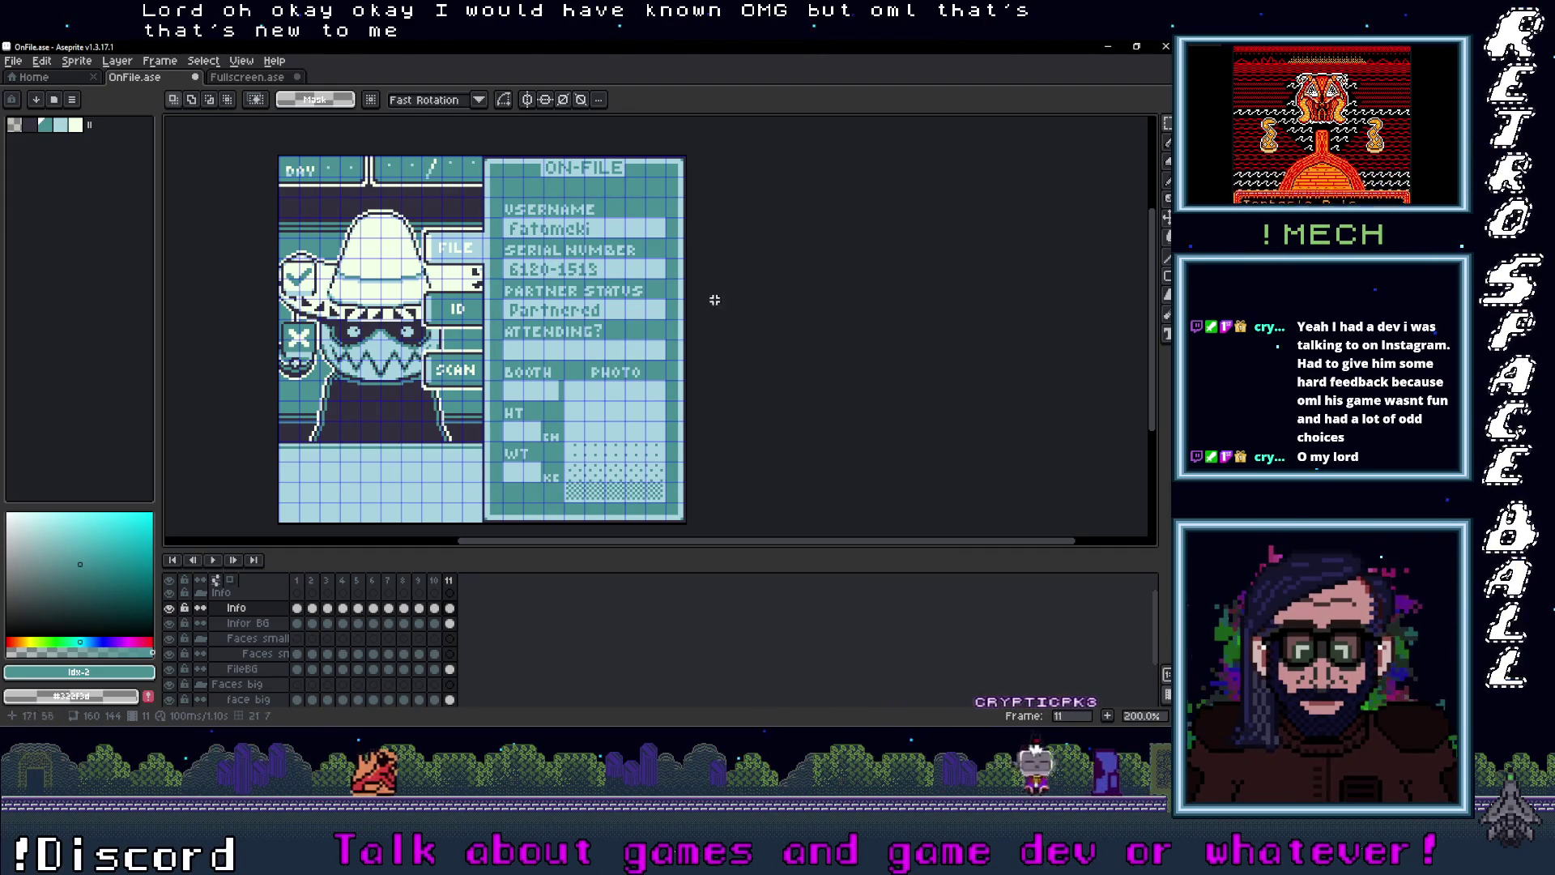
Step: Zoom in to 500% and draw a Text Tool box across the ATTENDING? field
scroll(561, 339, up, 1)
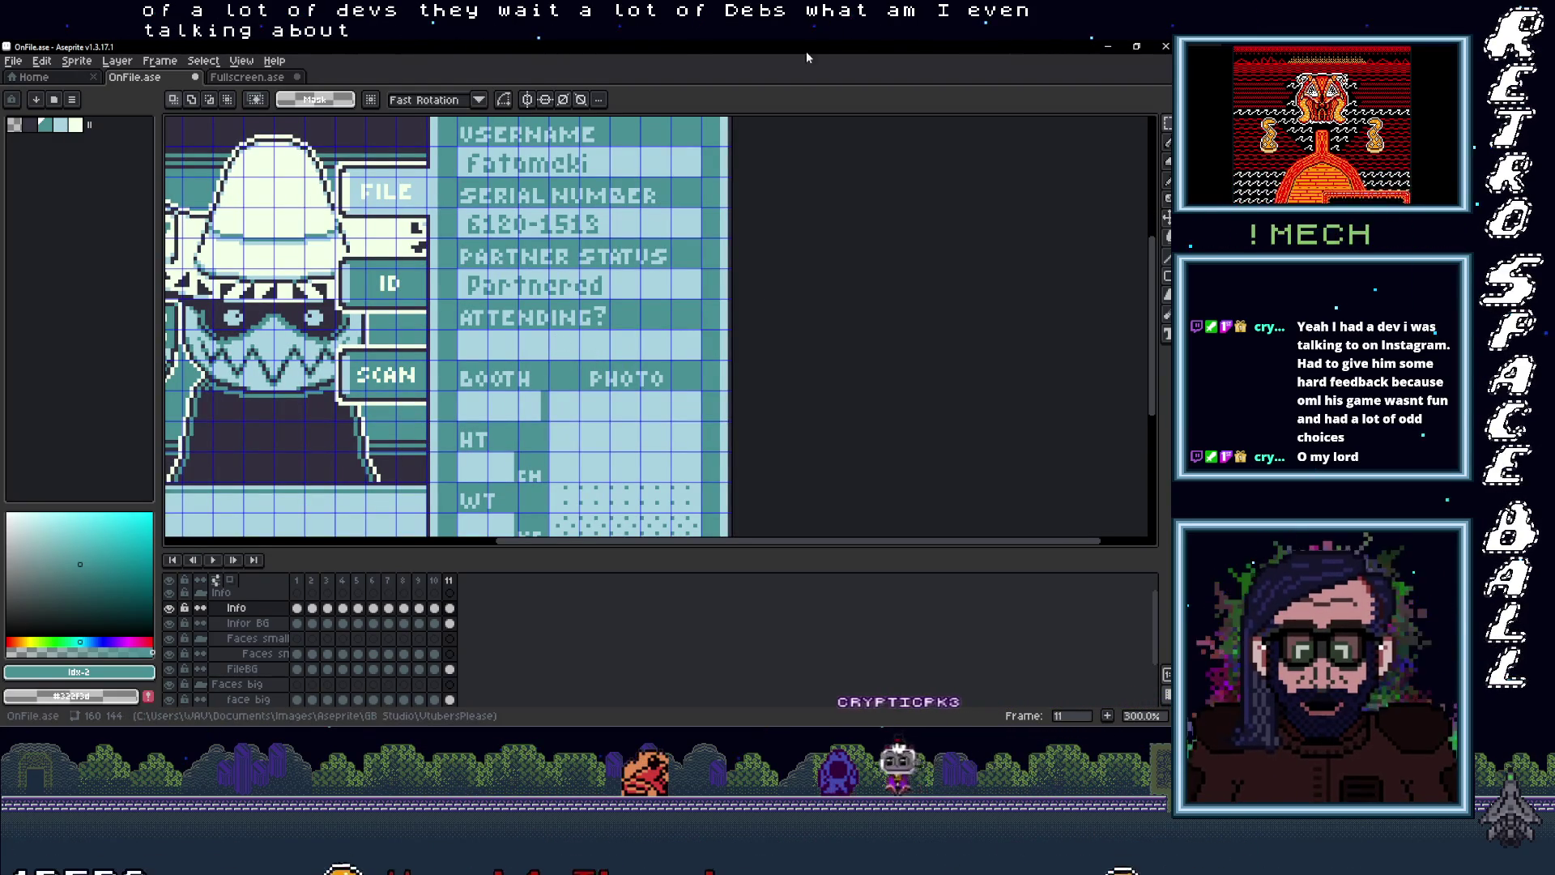
scroll(491, 369, up, 2)
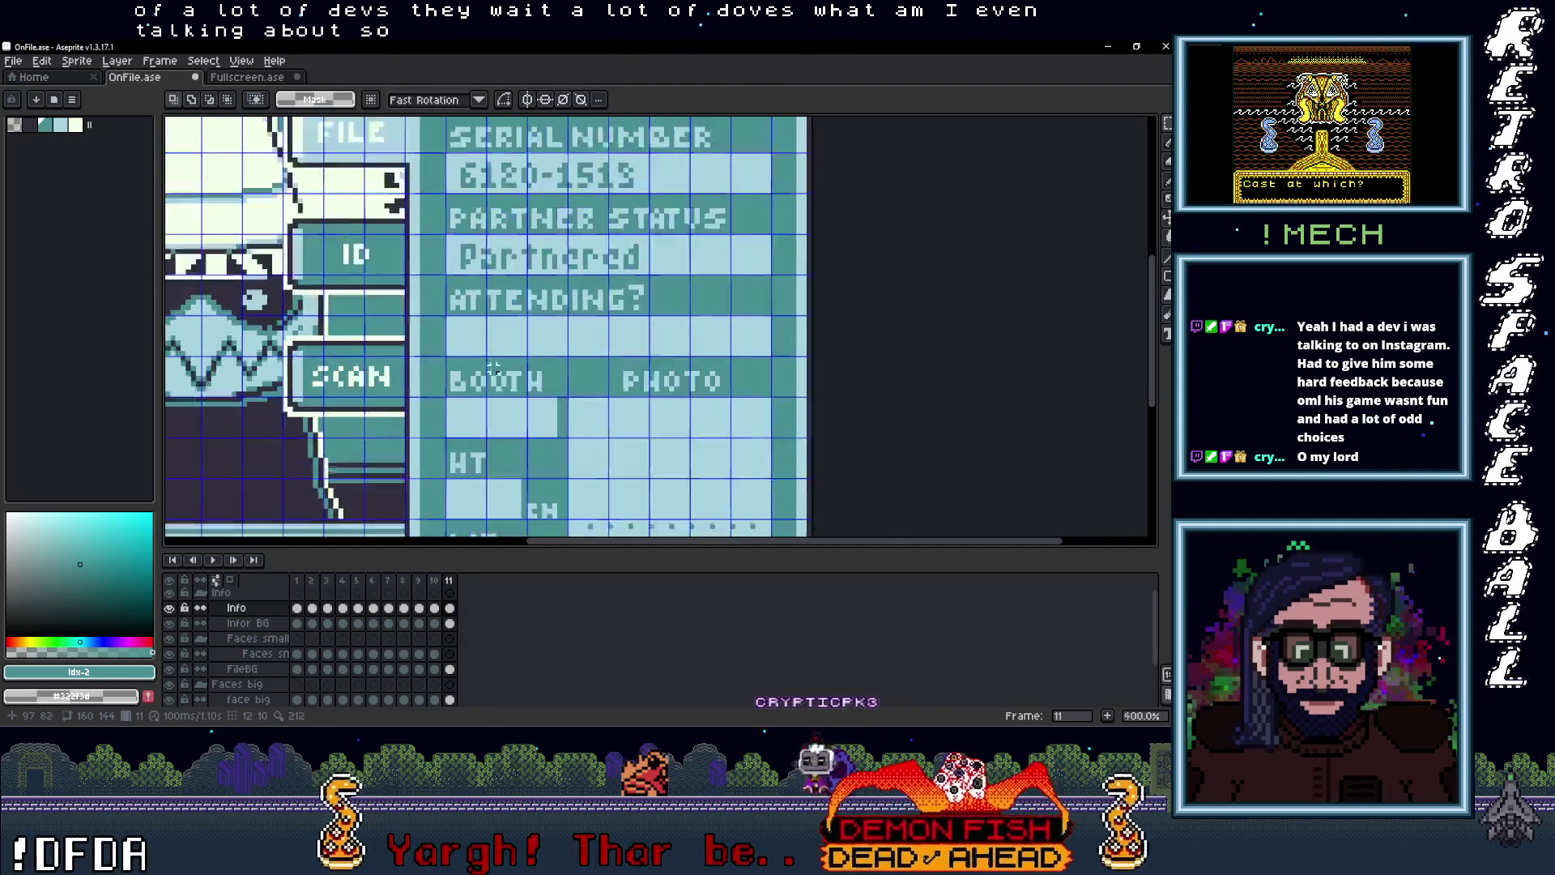
key(t)
mouse_move(434, 303)
mouse_down()
mouse_move(665, 350)
mouse_move(844, 355)
mouse_up()
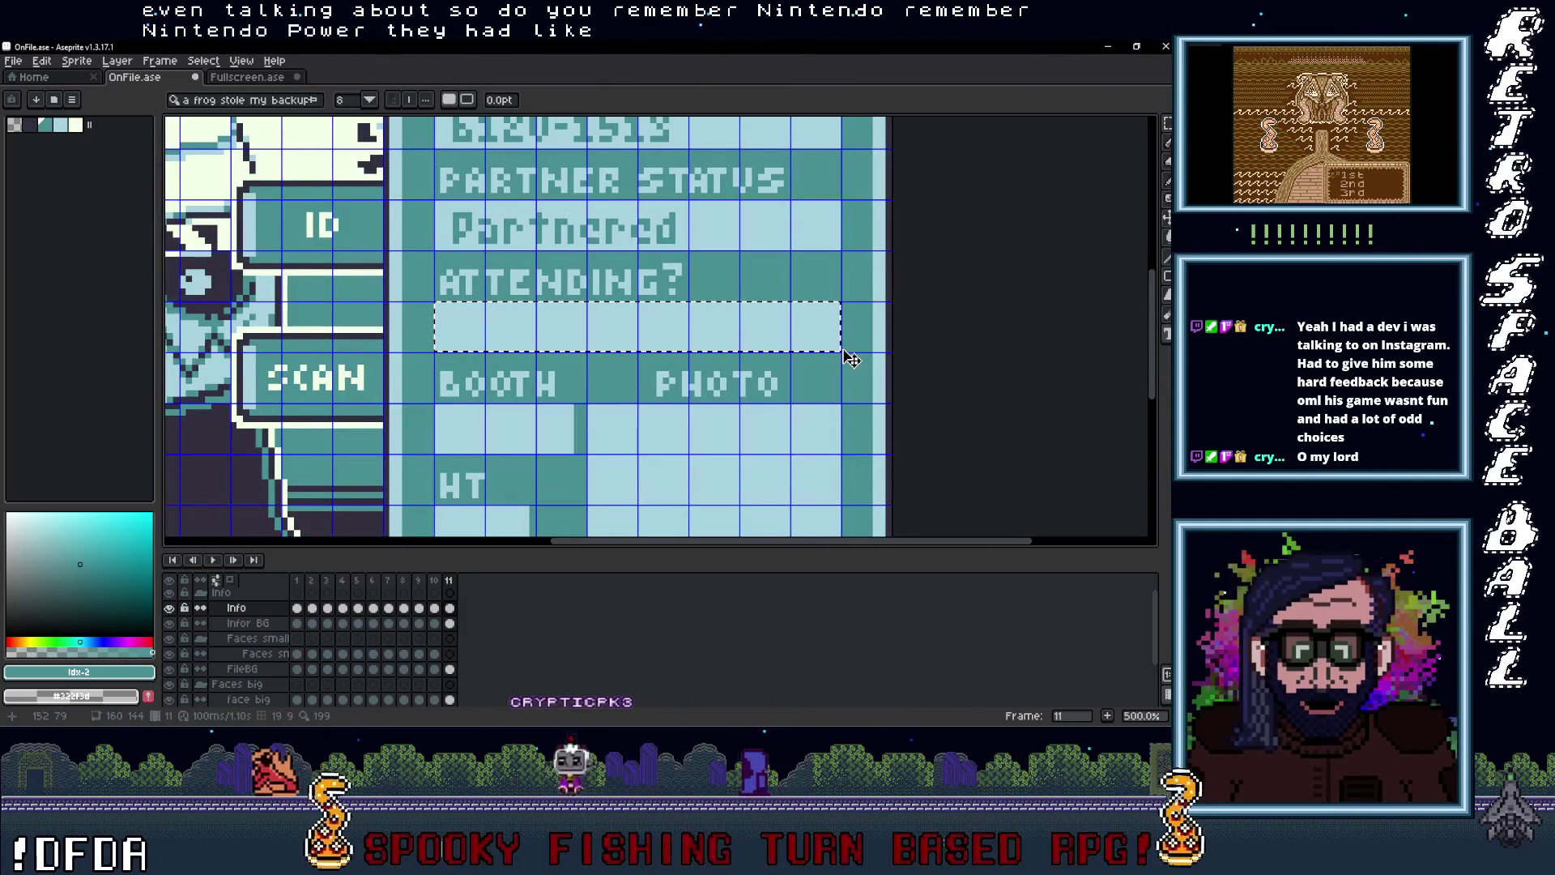